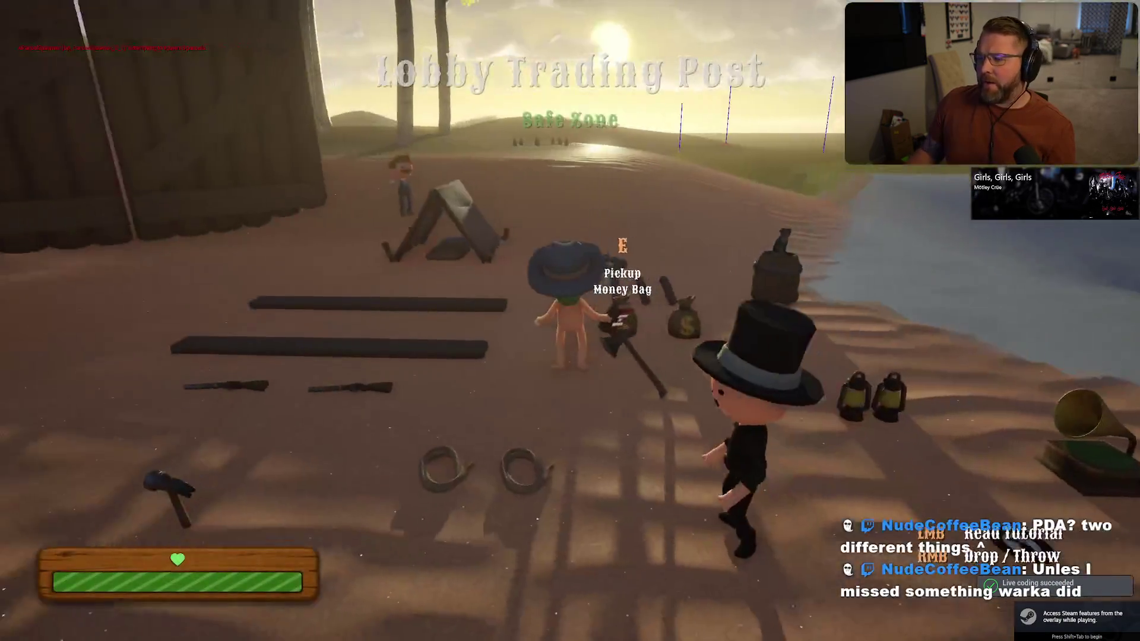
- Pick up a parcel in the Lobby Trading Post, then exit the game and confirm Yes
key(shift+w)
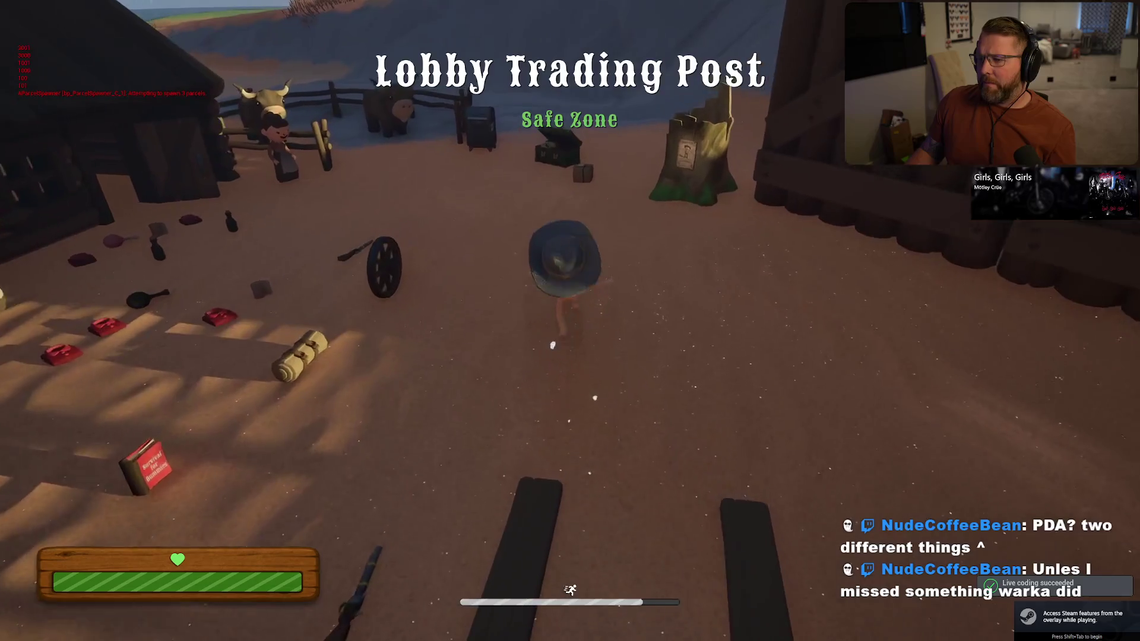
key(e)
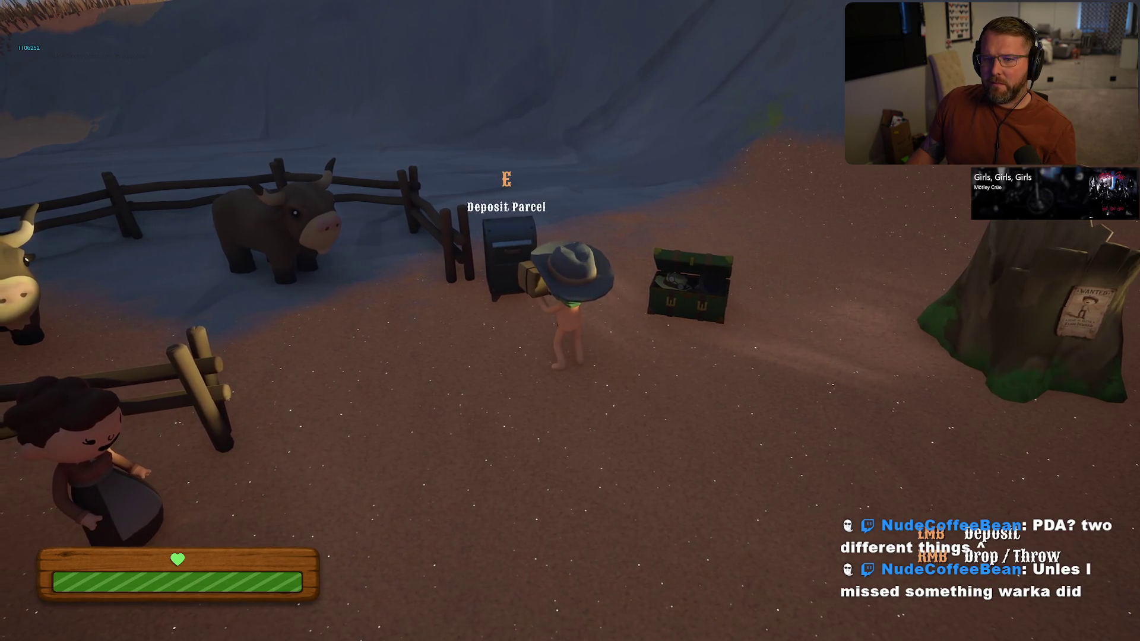
key(Escape)
click(544, 456)
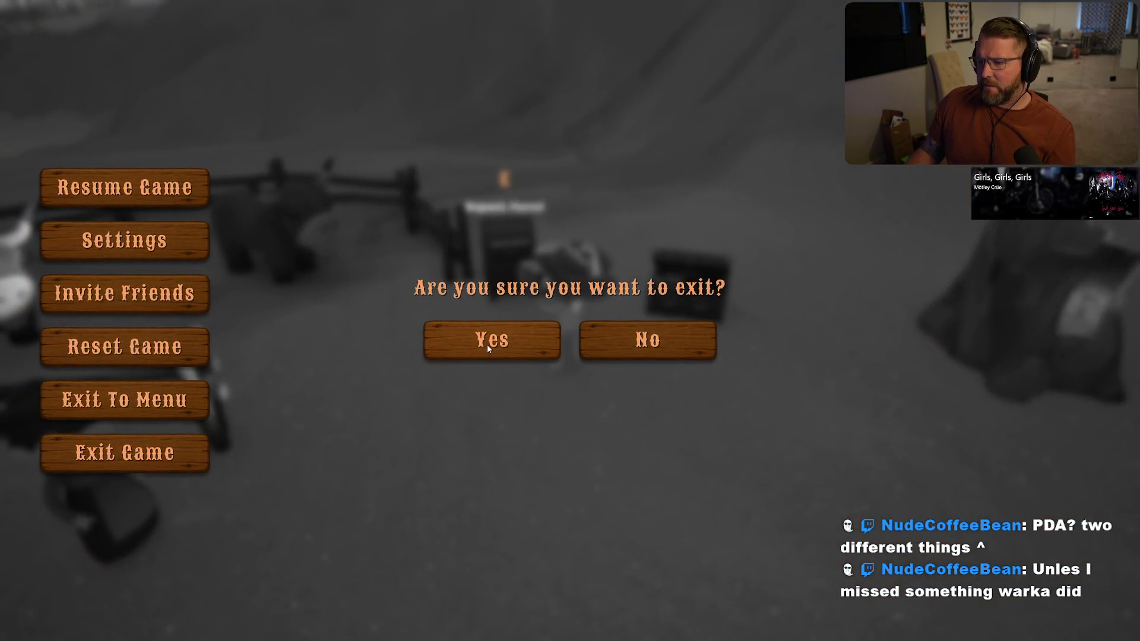
click(487, 345)
- Close the Unreal editor, build TrailError in Rider with Ctrl+Shift+B, and hide the UnrealLink log
click(640, 631)
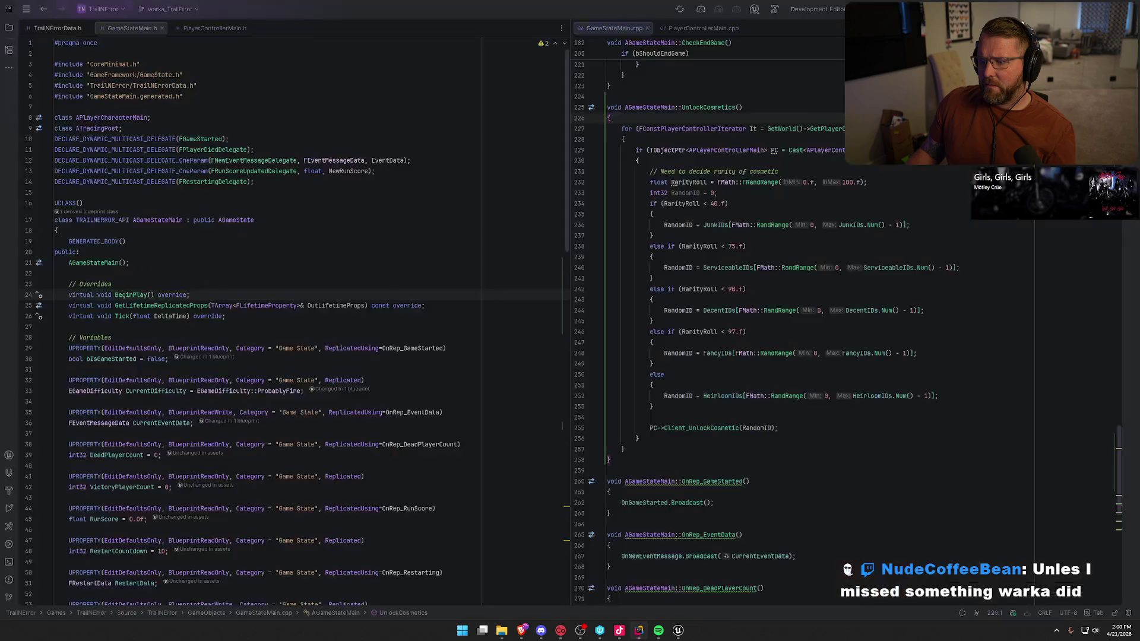
click(678, 631)
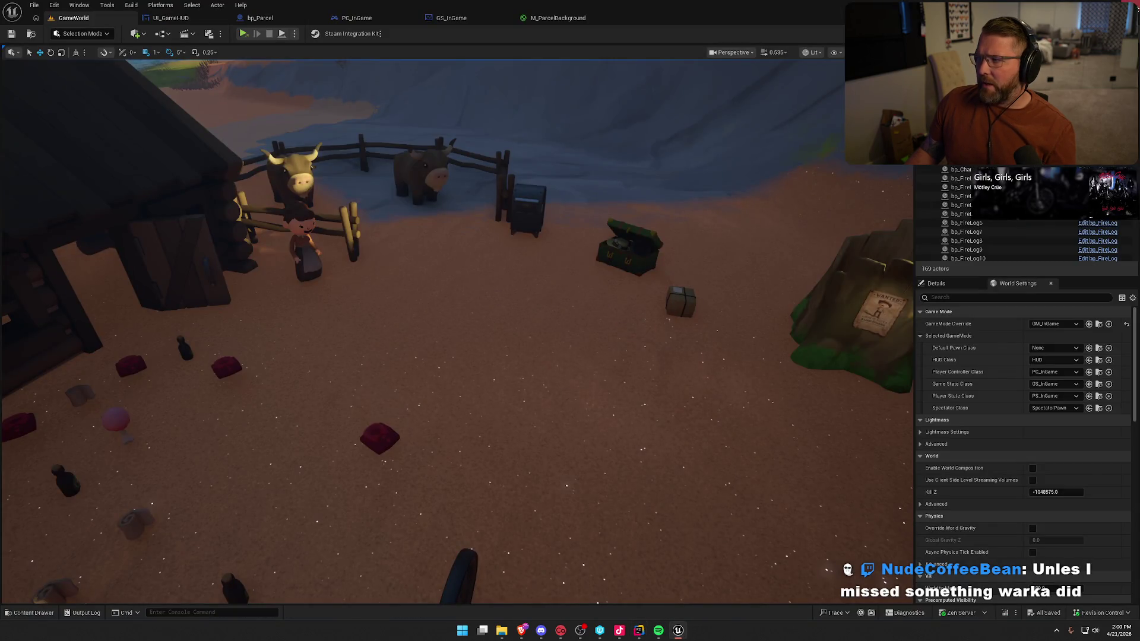
key(alt+F4)
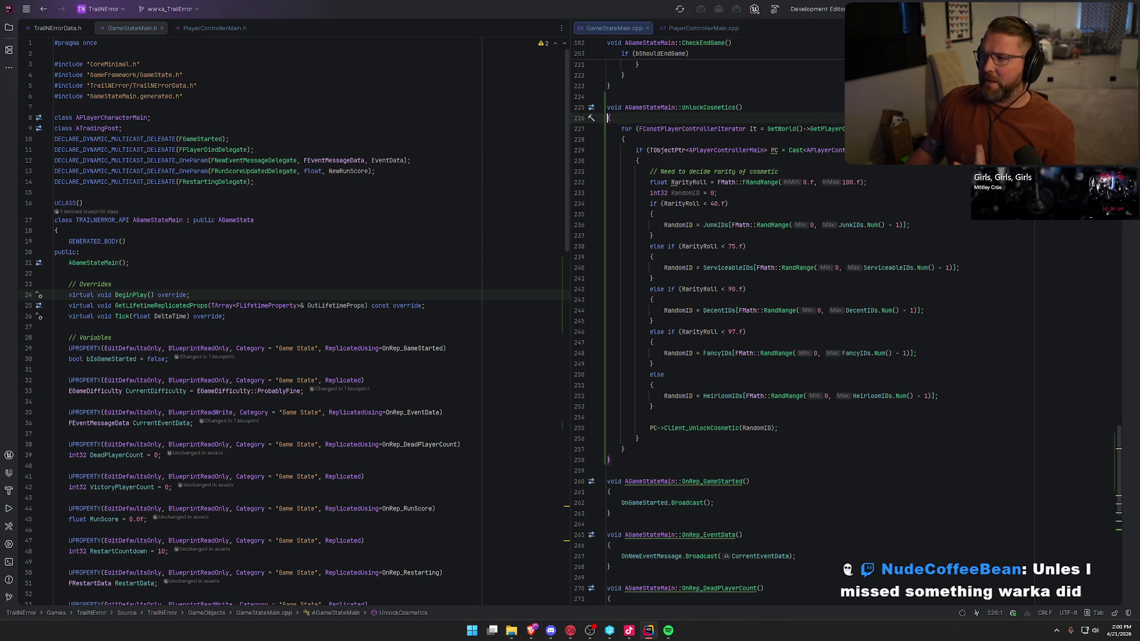
key(ctrl+shift+b)
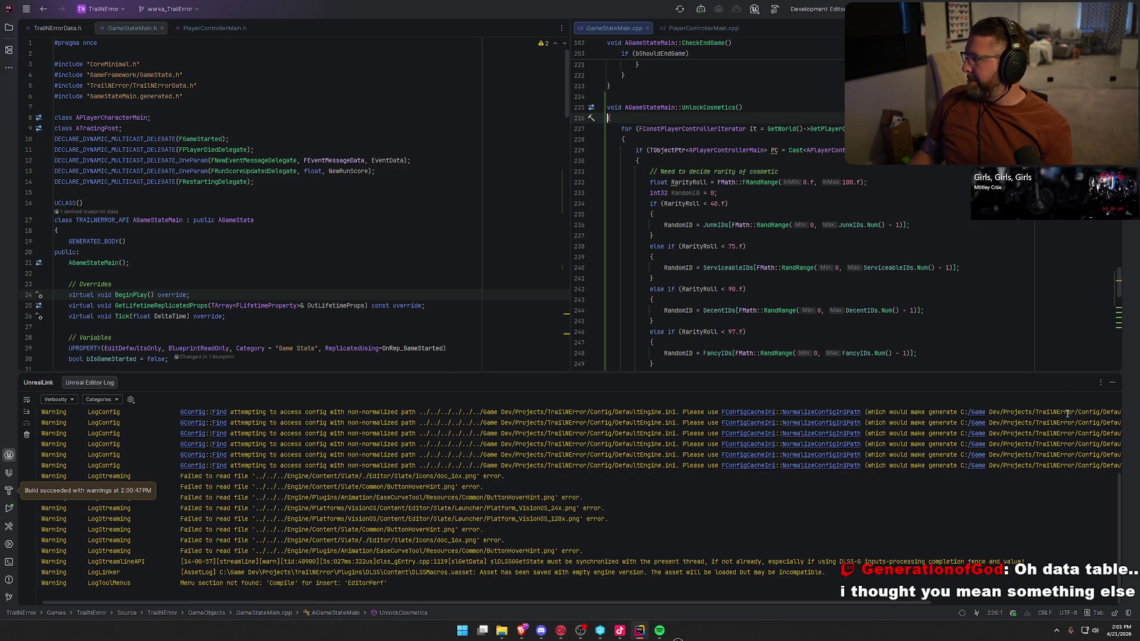
click(1113, 384)
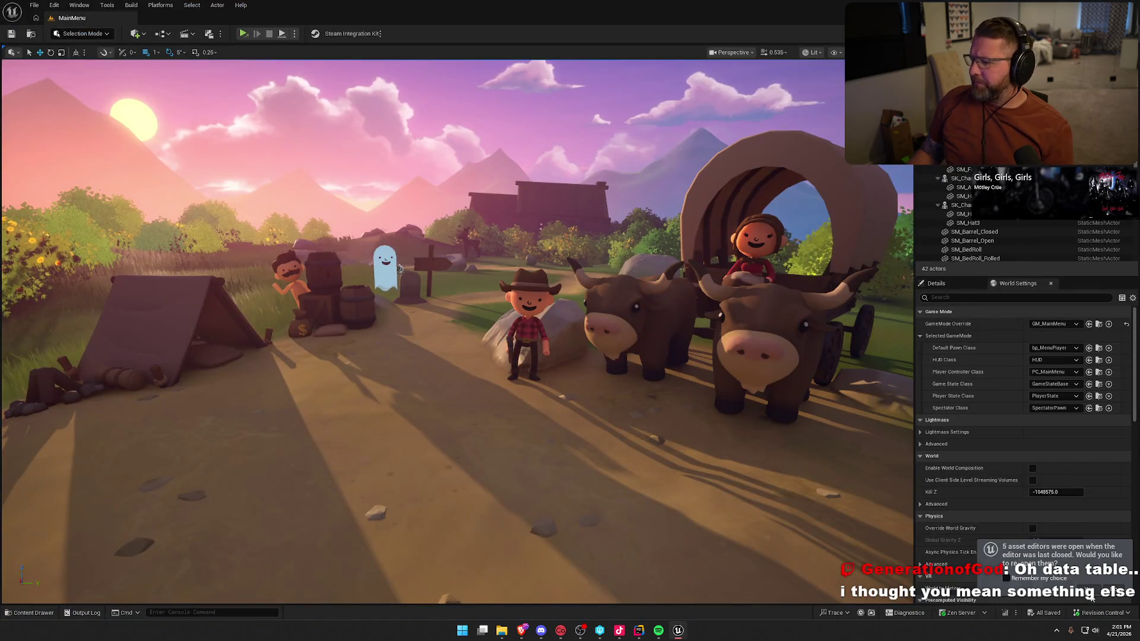
- Load GameWorld from the Content Drawer's Maps folder and switch to its level tab
key(ctrl+space)
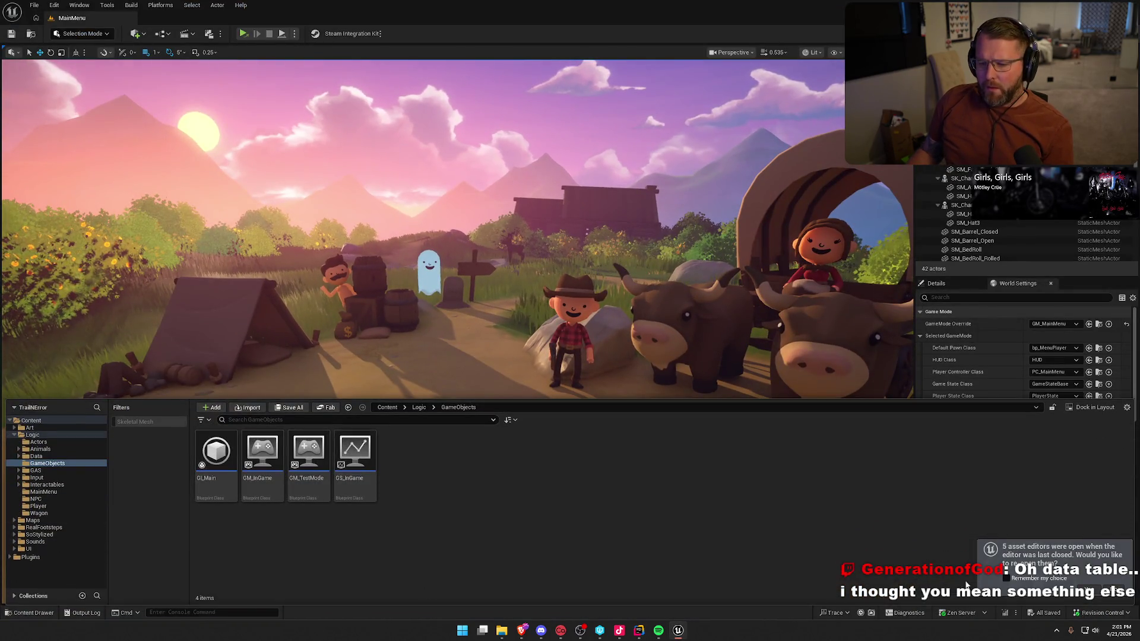
drag(582, 399, 581, 525)
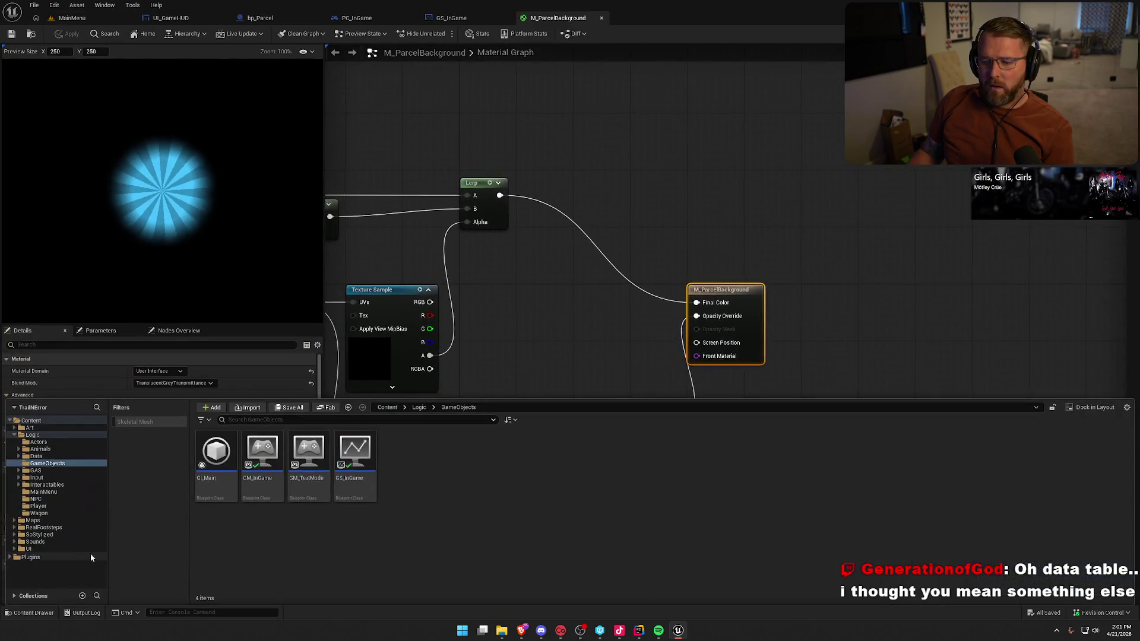
click(451, 18)
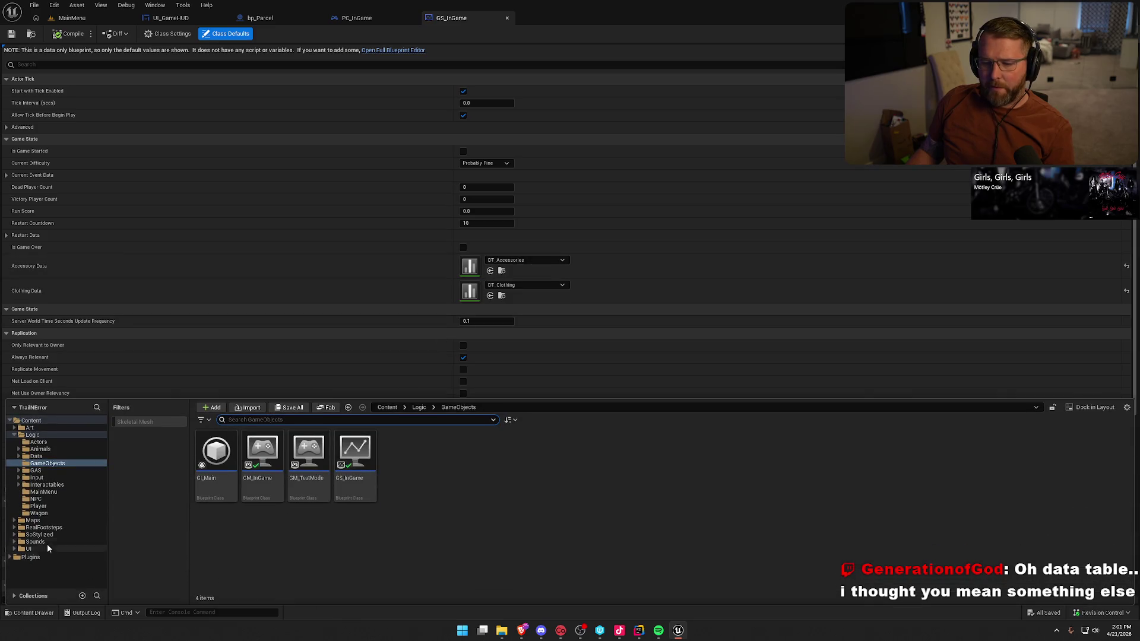
click(33, 521)
double_click(302, 457)
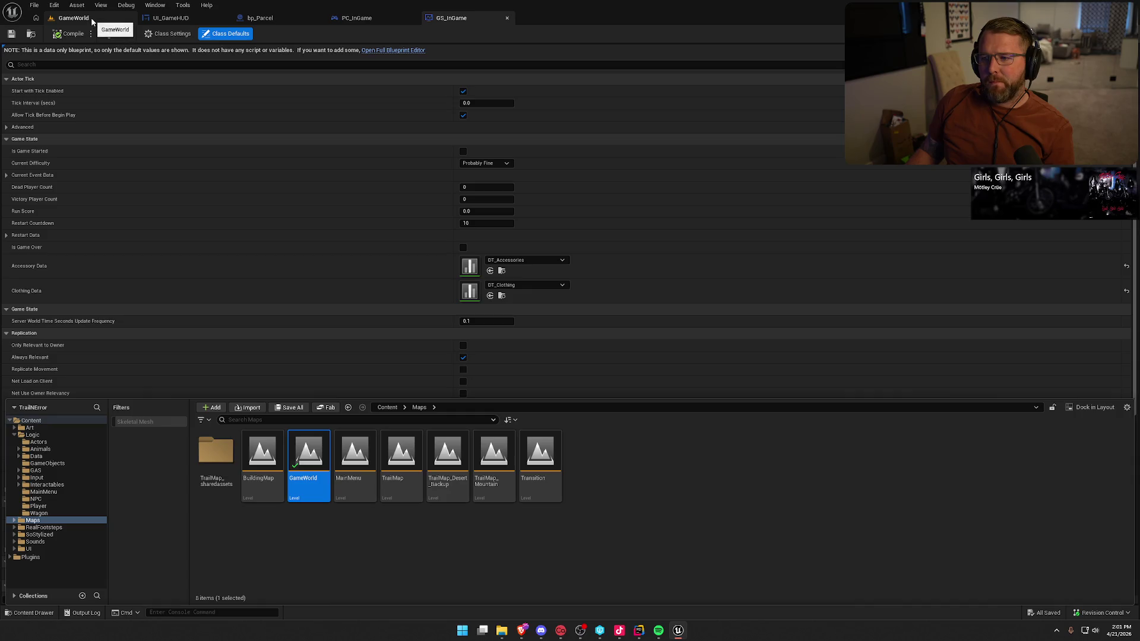
click(92, 22)
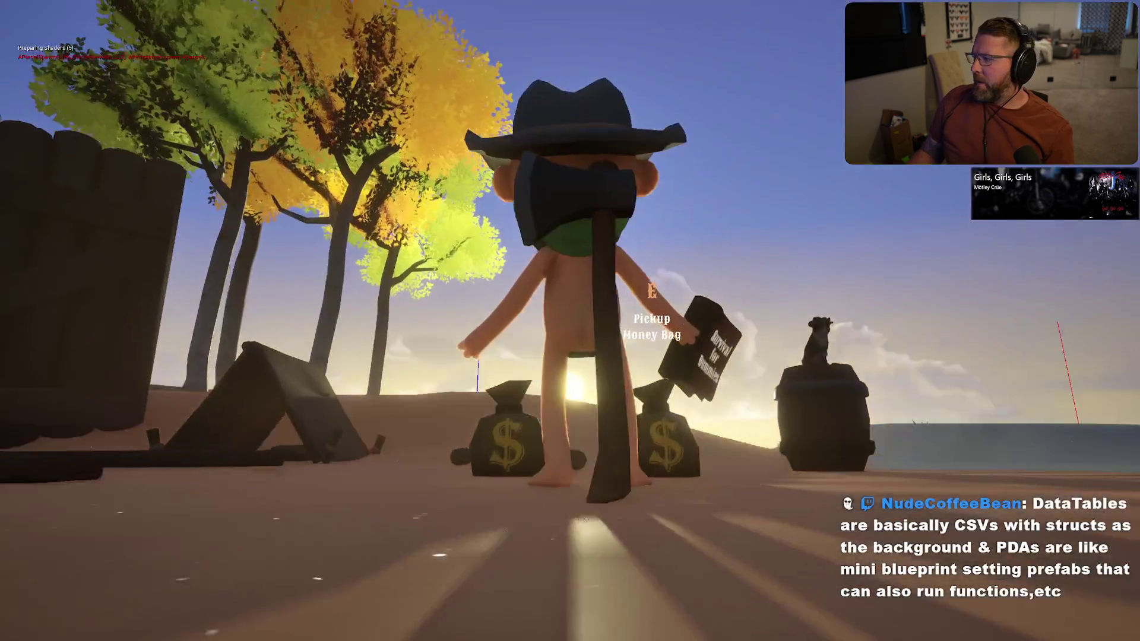
- Deposit a parcel at the mailbox to unlock Flat Glasses, then exit the game
key(shift+w)
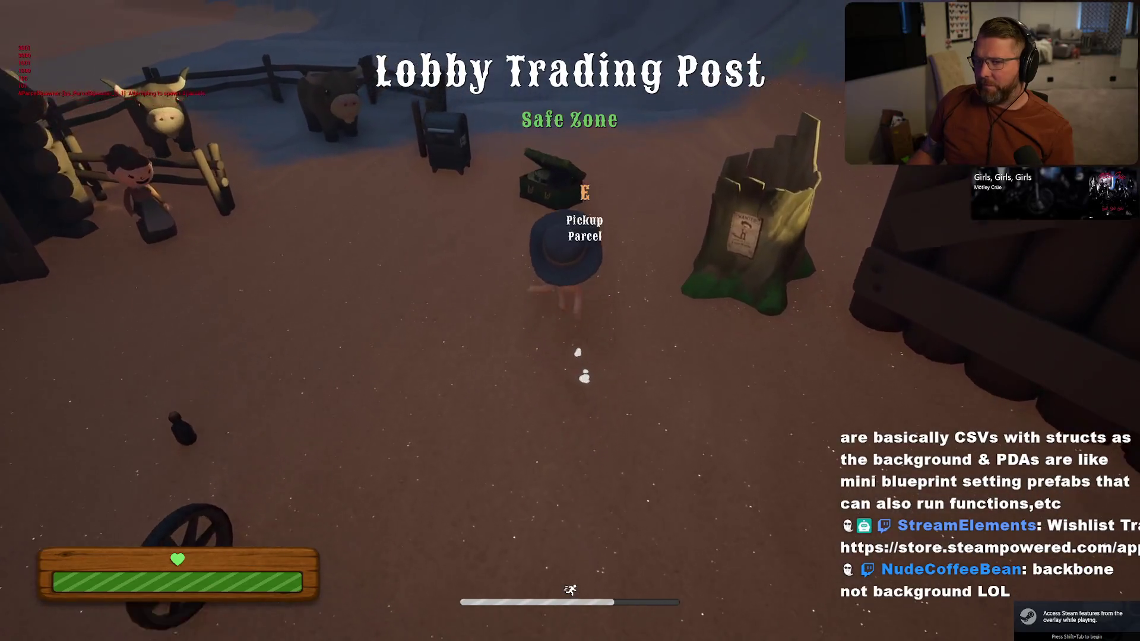
key(e)
key(e)
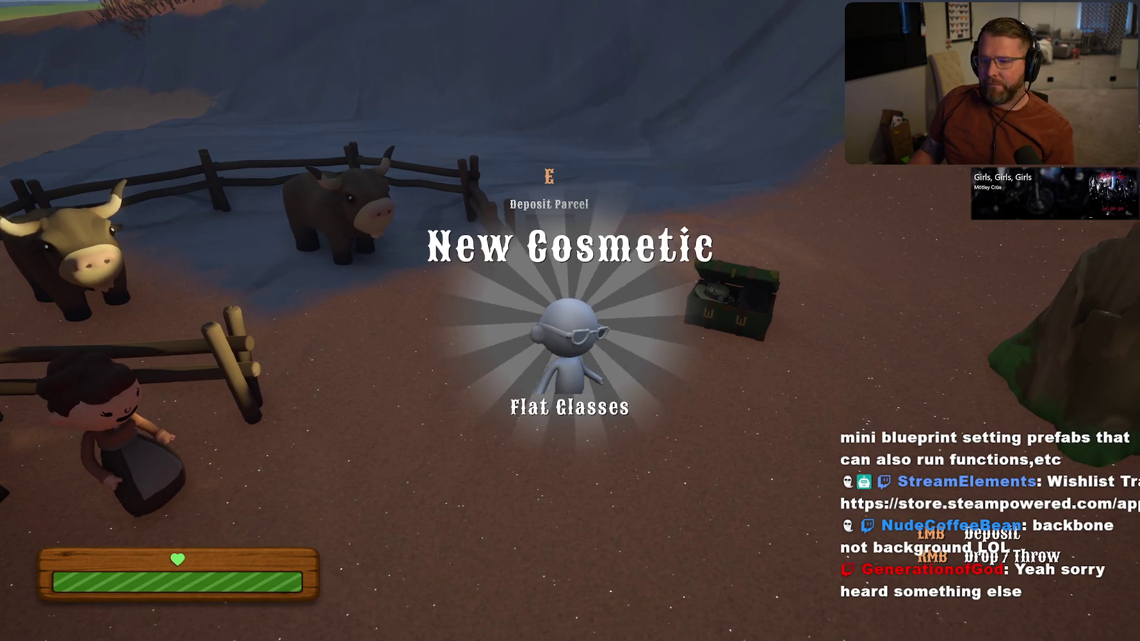
key(w)
key(s)
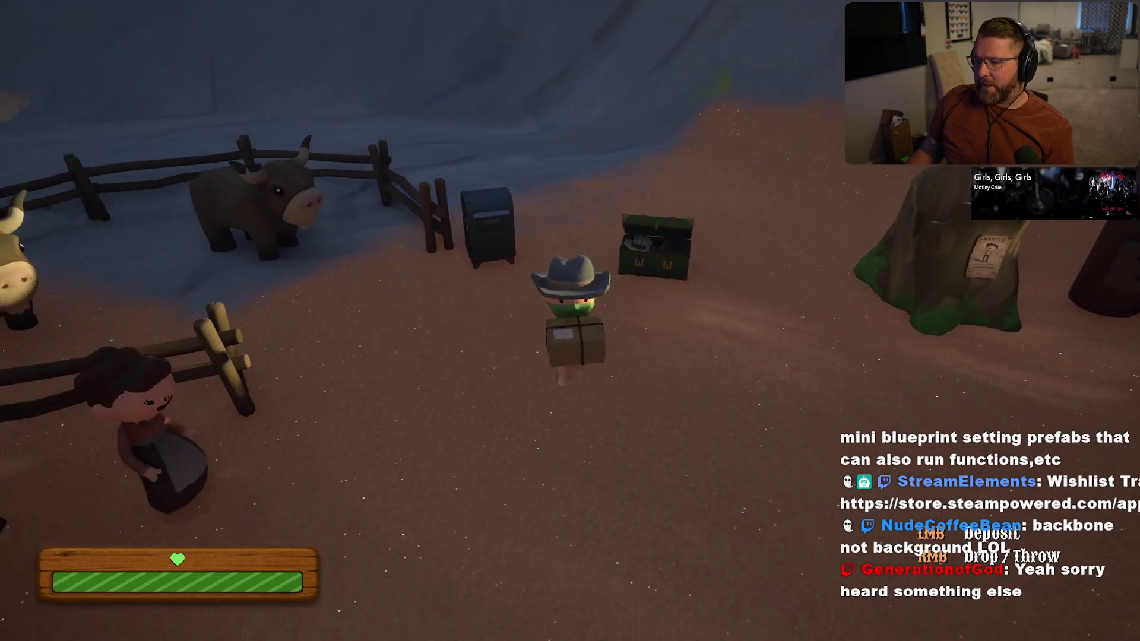
key(Escape)
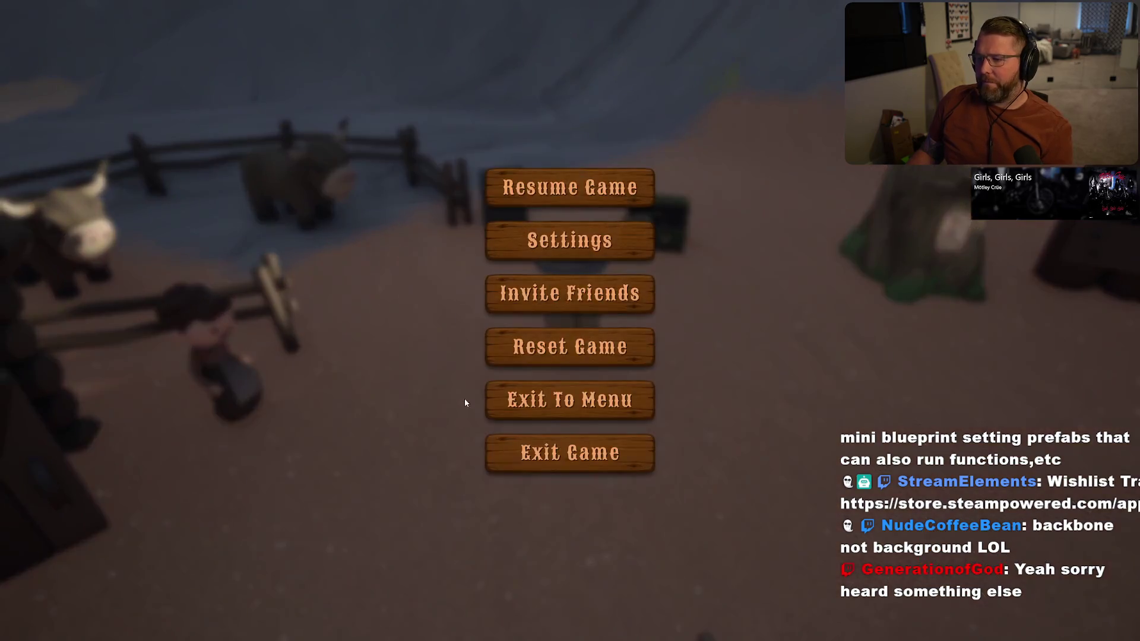
click(565, 453)
- End the play session and open Steam's item inventory from the system tray
key(Escape)
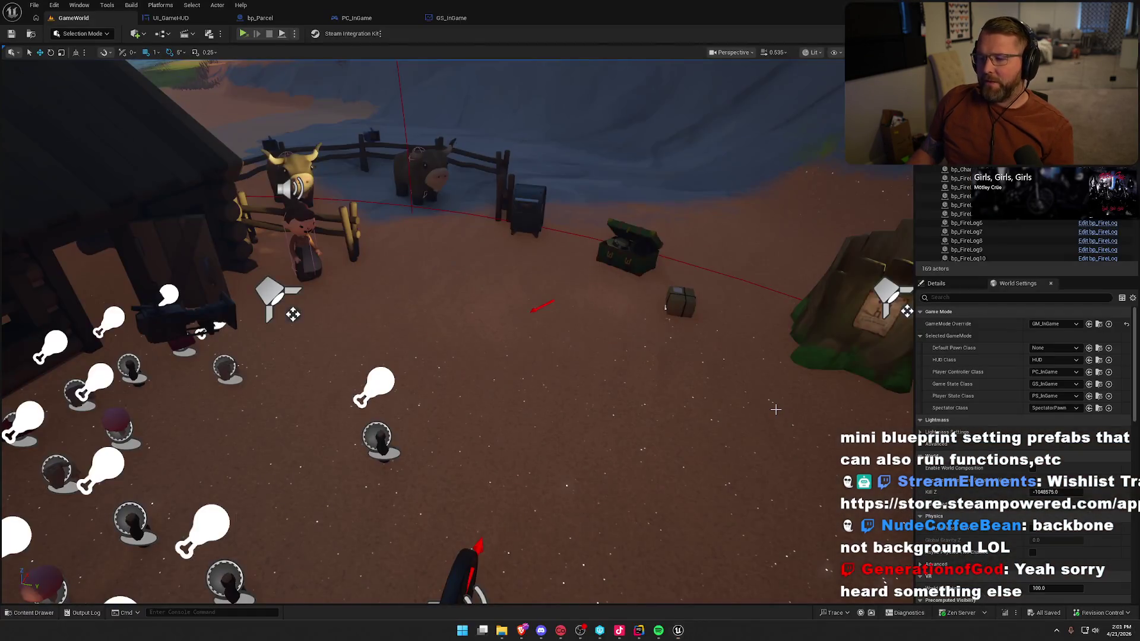
click(1057, 632)
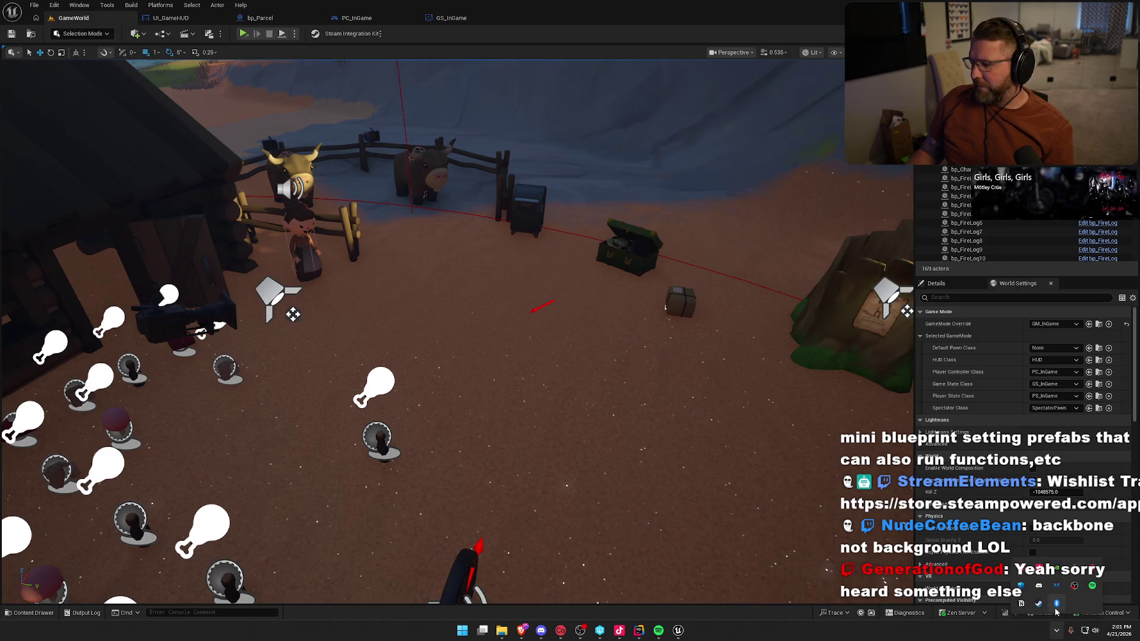
right_click(1039, 604)
click(1069, 499)
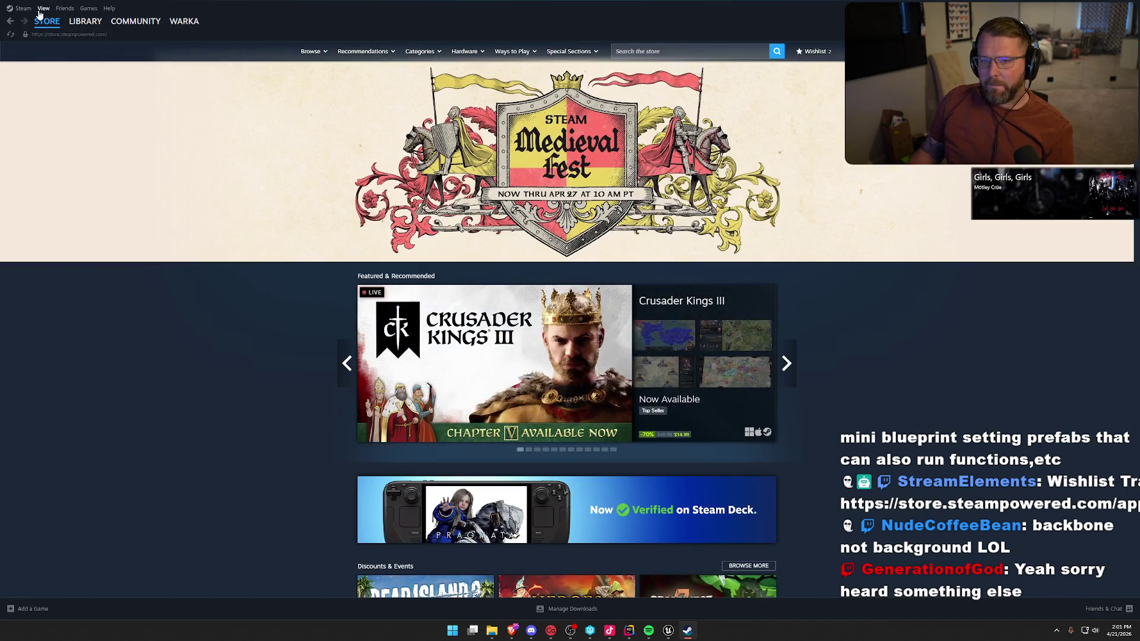
click(42, 8)
click(57, 156)
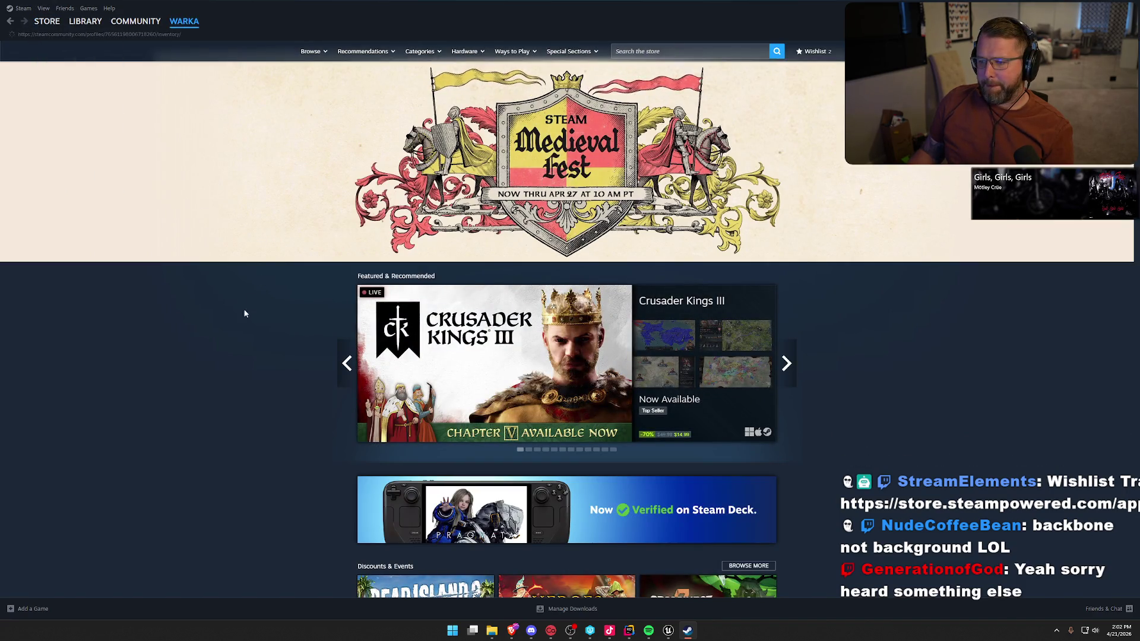
- View the Flat Glasses item details, then return to the Unreal editor
scroll(247, 319, down, 3)
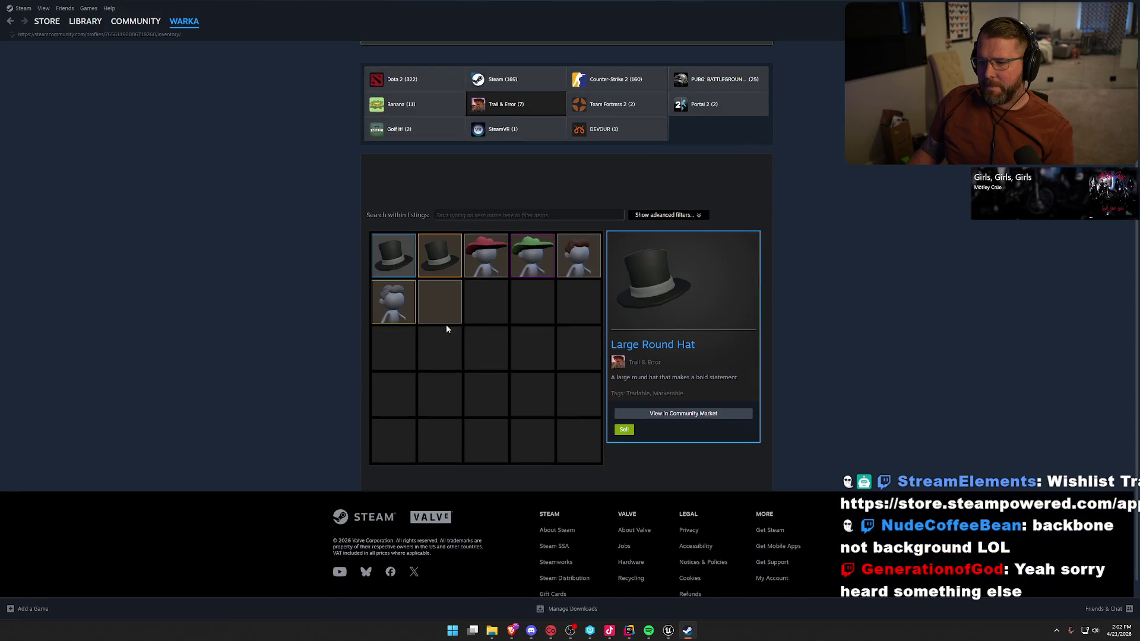
click(440, 309)
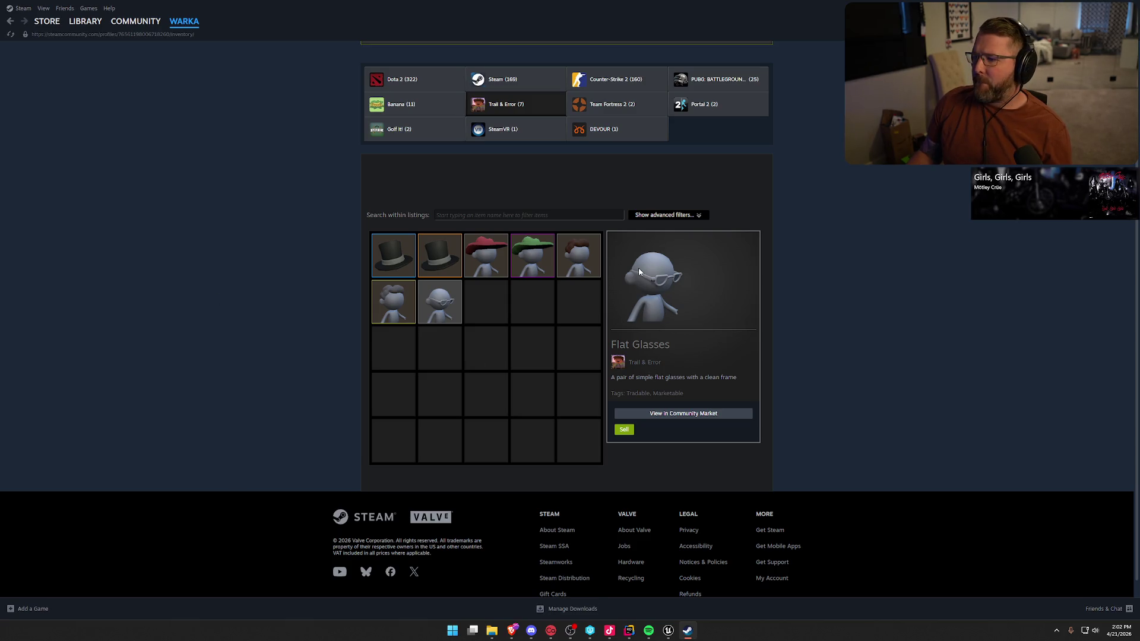
click(670, 633)
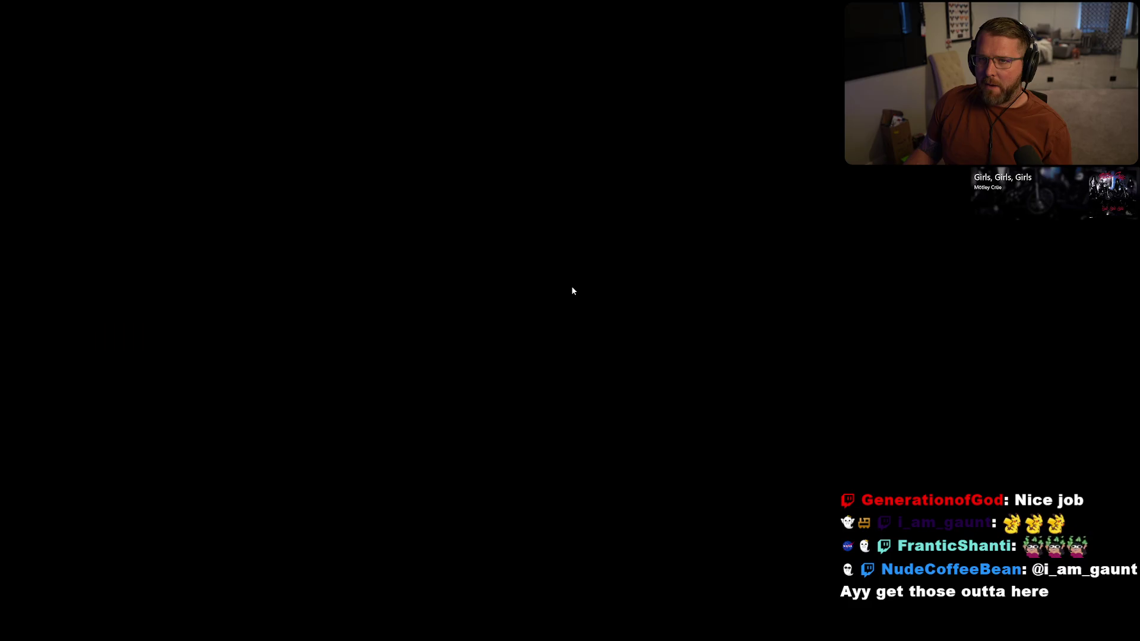
- Run through the Lobby Trading Post to the green chest and open character customization
key(w)
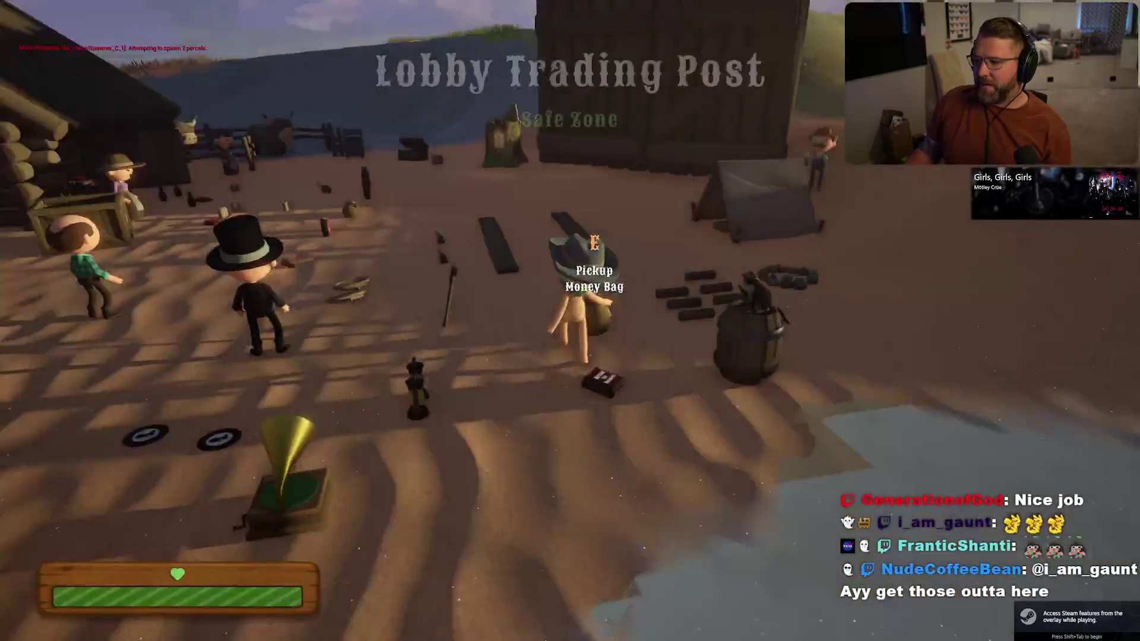
key(w)
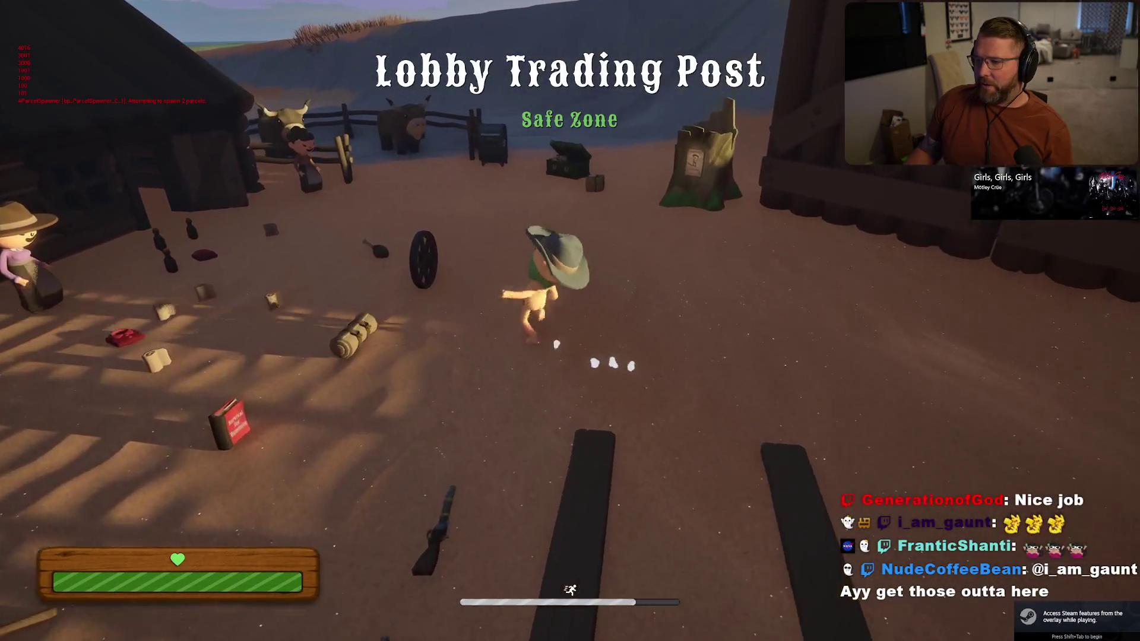
key(w)
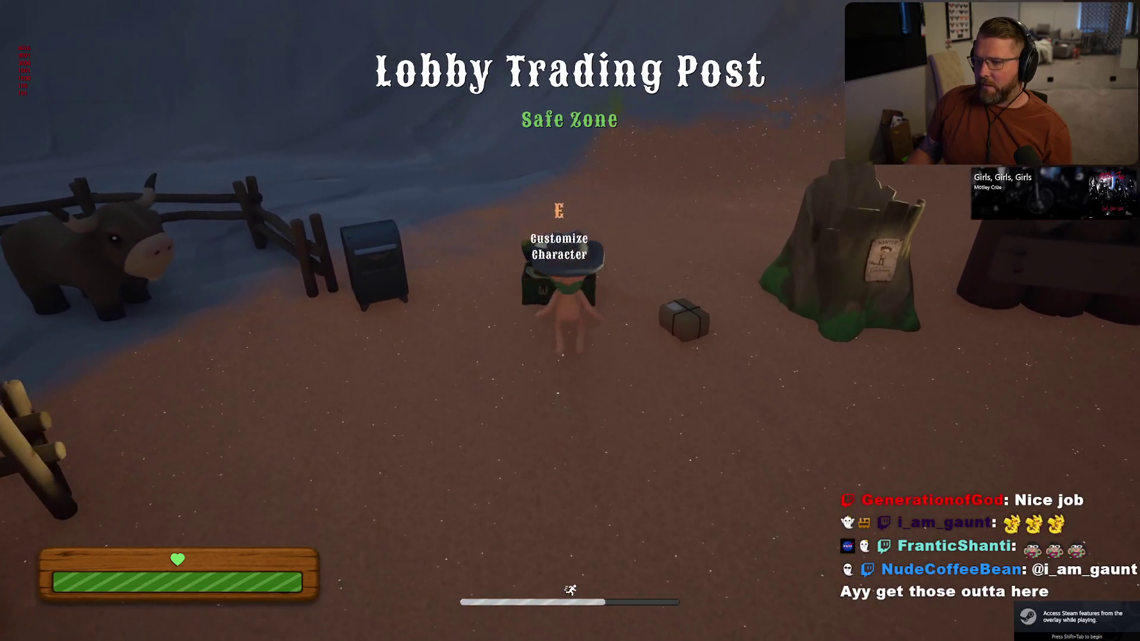
key(e)
- Equip Flat Glasses, purple beard and brown hair, switch to the female body, and save
scroll(956, 505, down, 1)
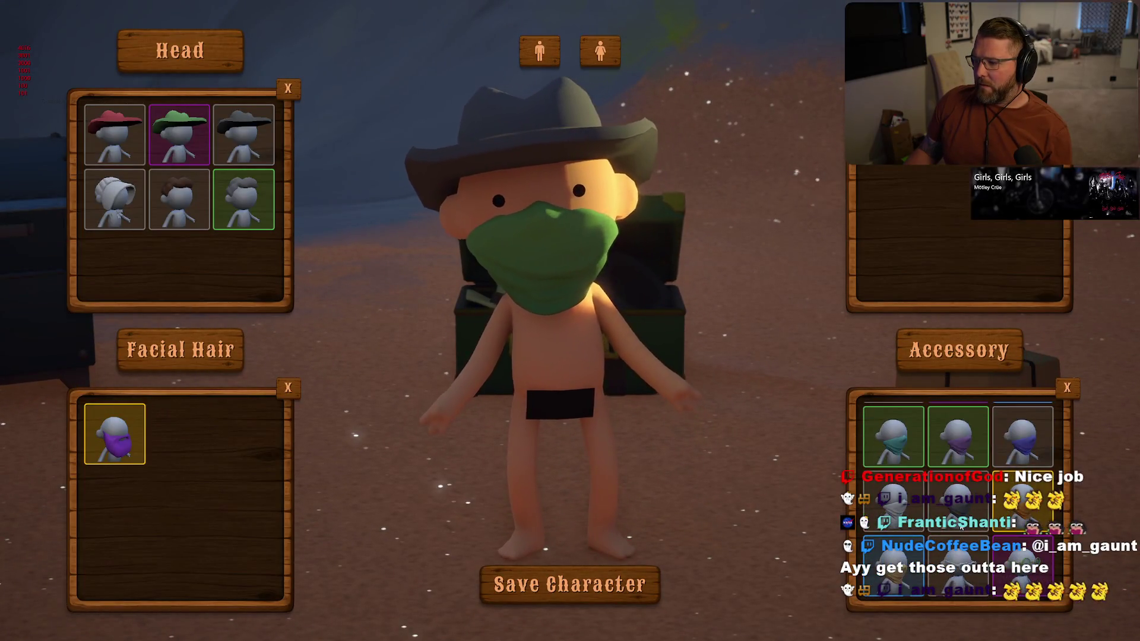
click(961, 572)
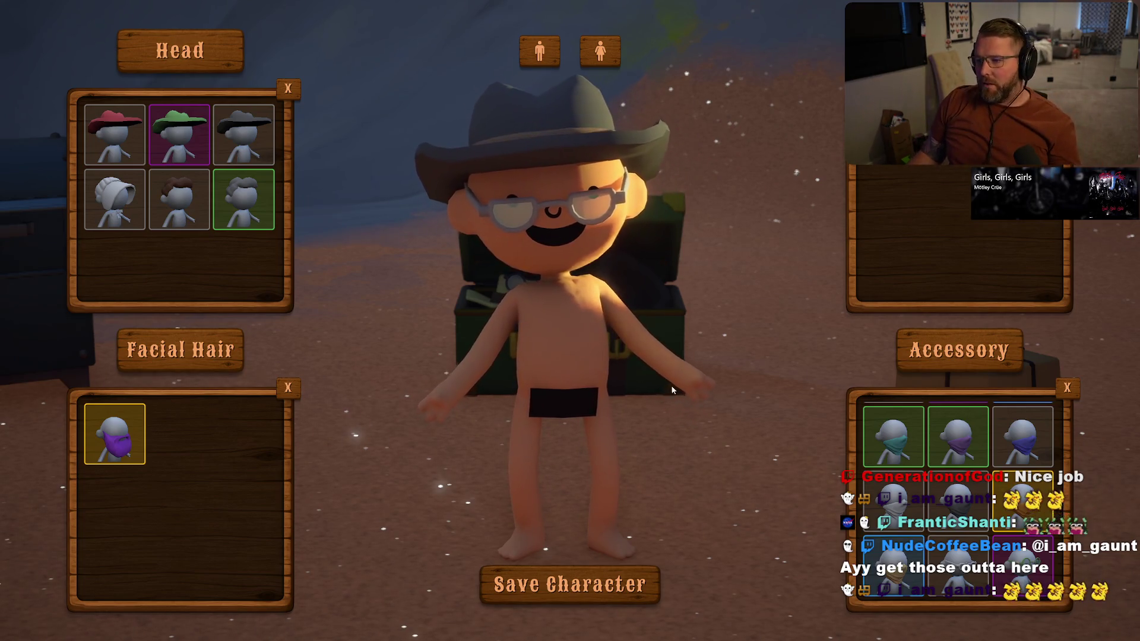
click(121, 460)
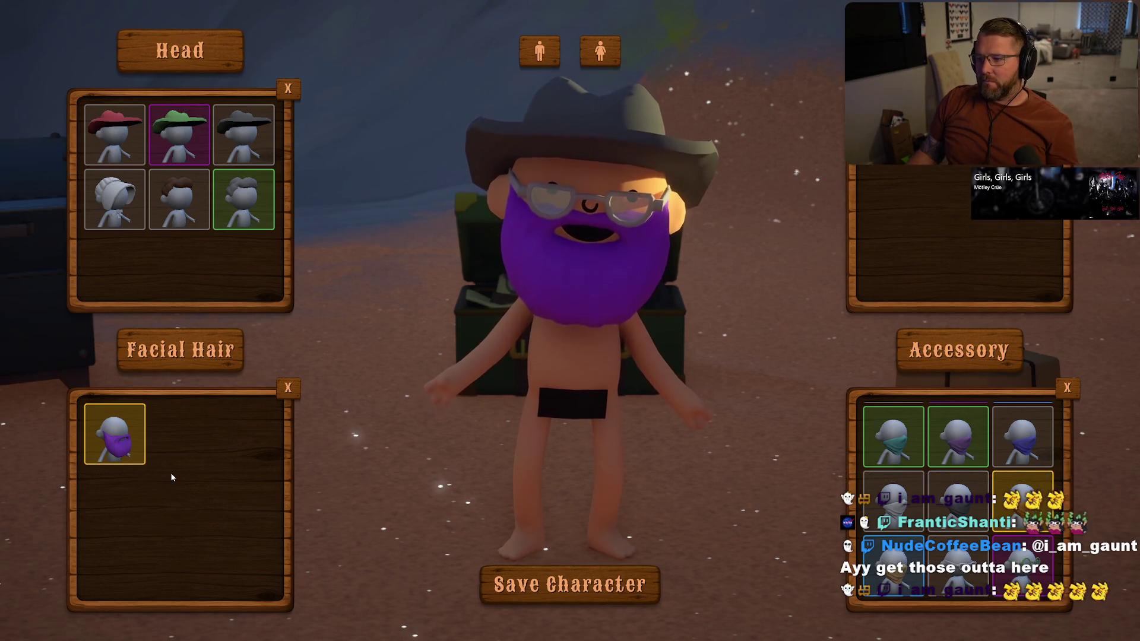
click(115, 202)
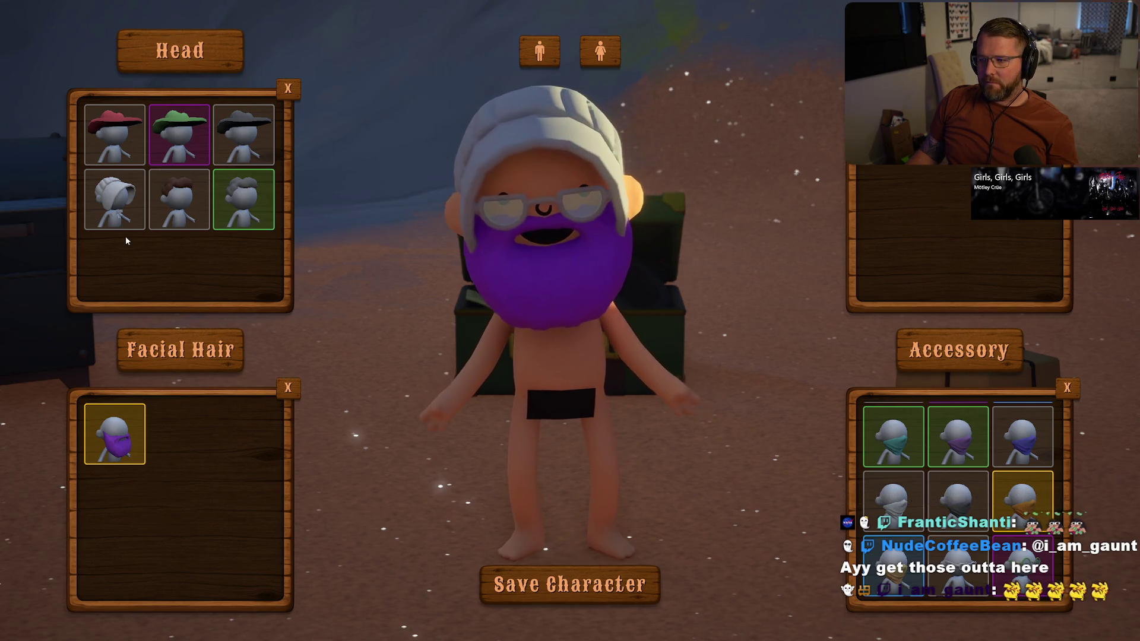
click(193, 200)
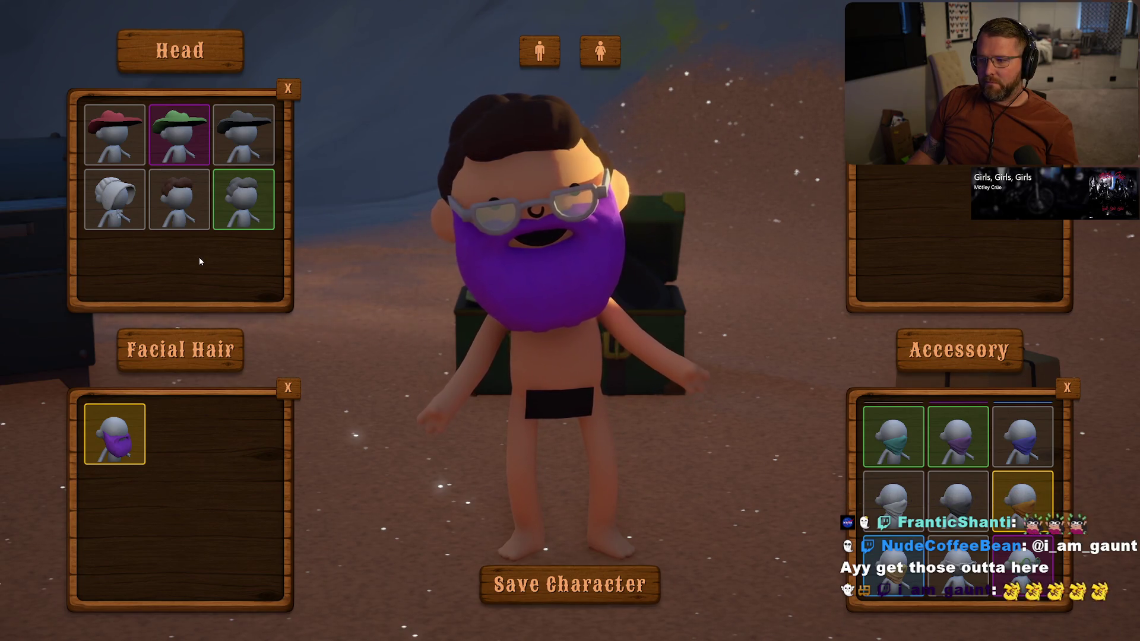
click(599, 51)
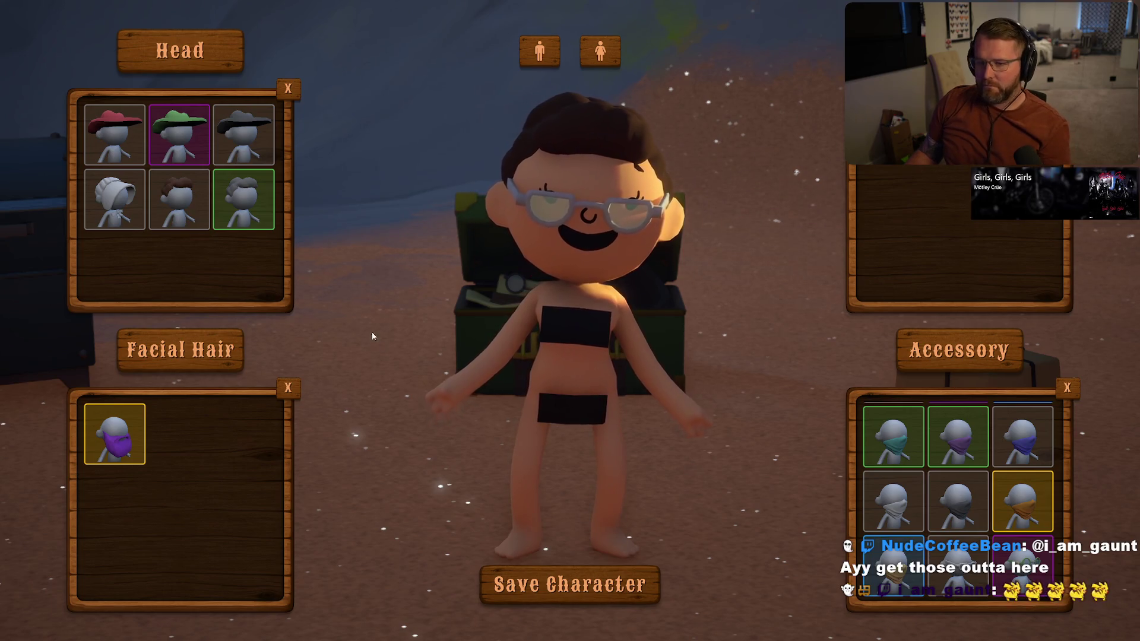
click(553, 585)
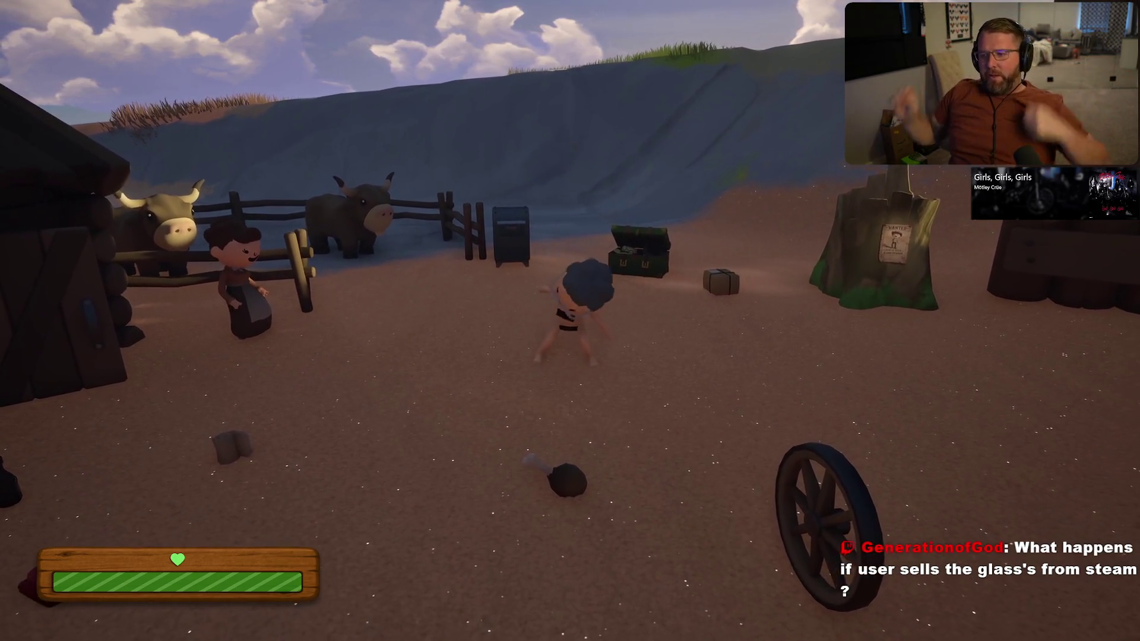
- Pause and exit the current play session, confirming the exit
key(Escape)
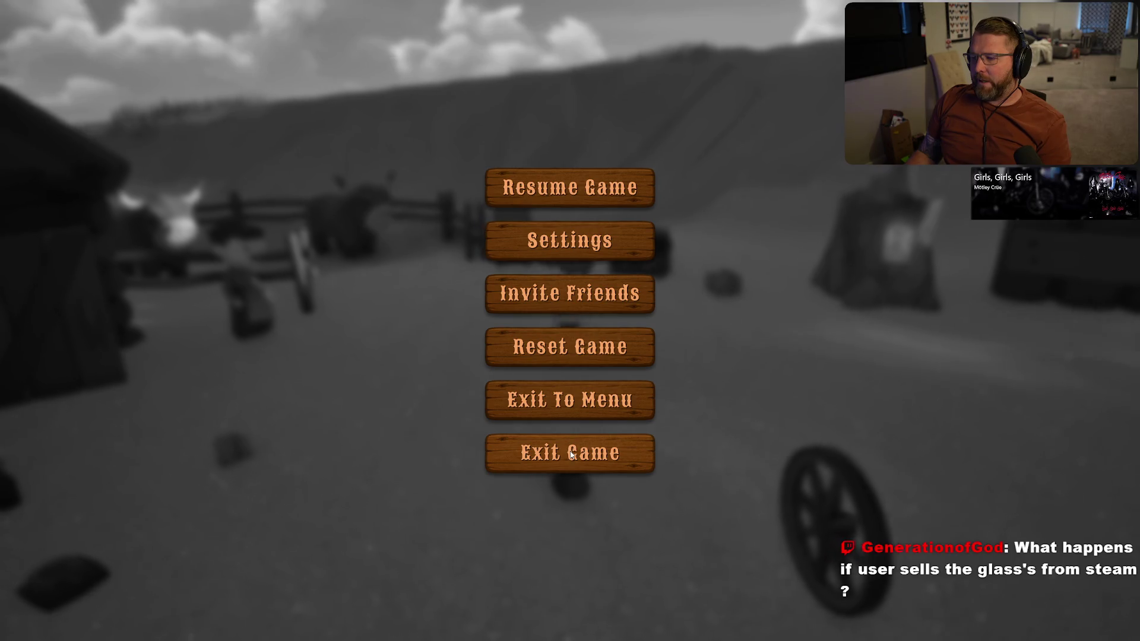
click(570, 453)
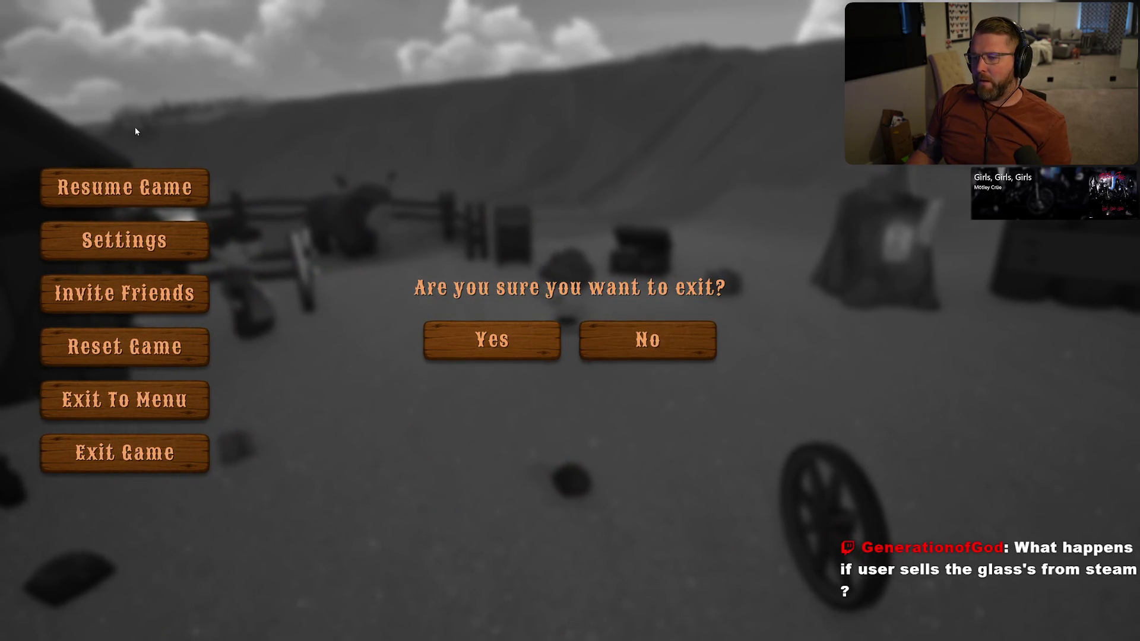
key(Escape)
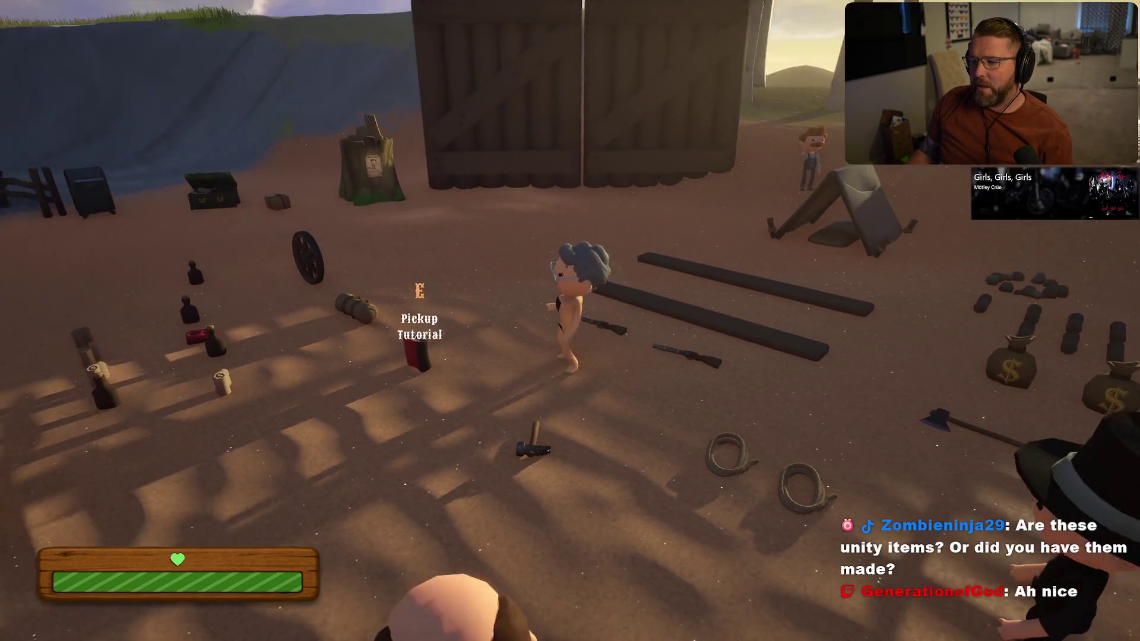
- Gather two logs from the pile and light the fire ring with them
key(shift+w)
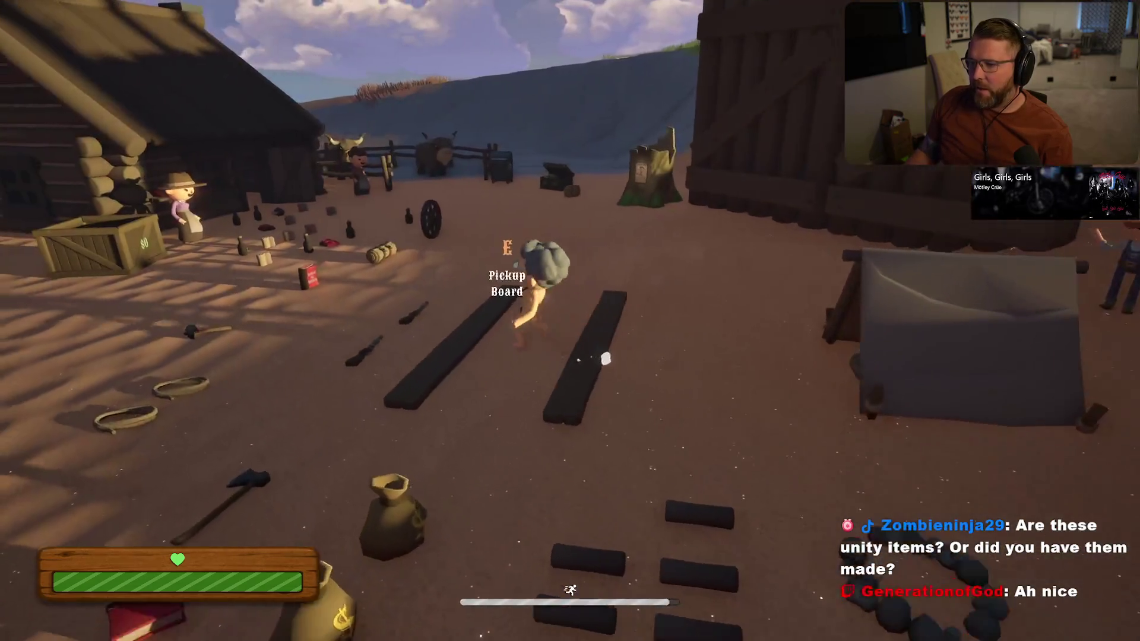
key(w)
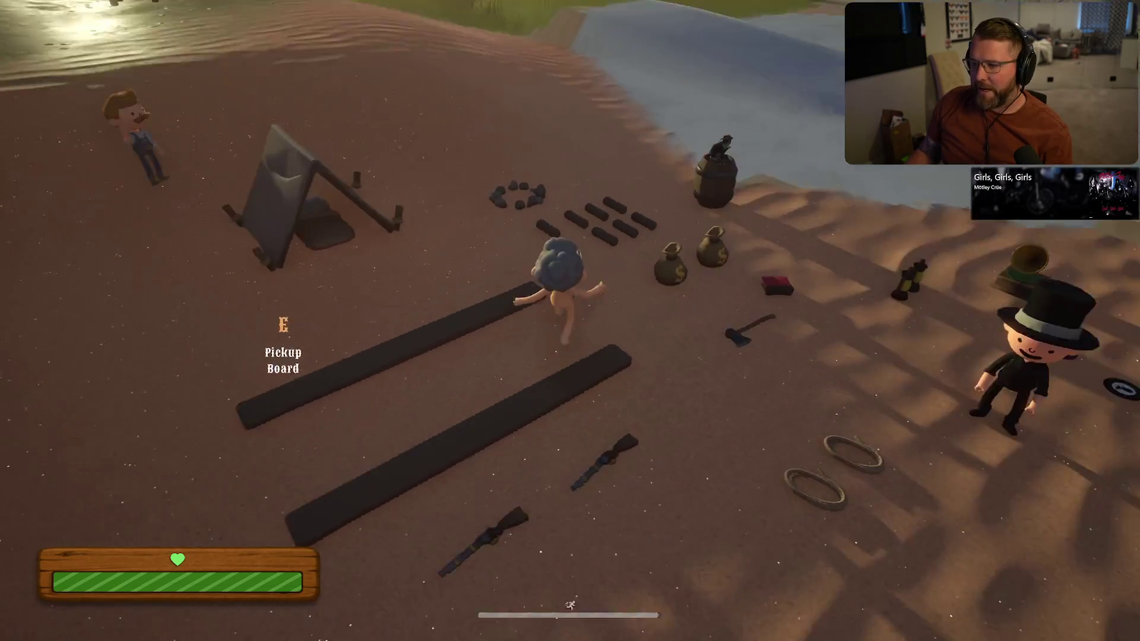
key(e)
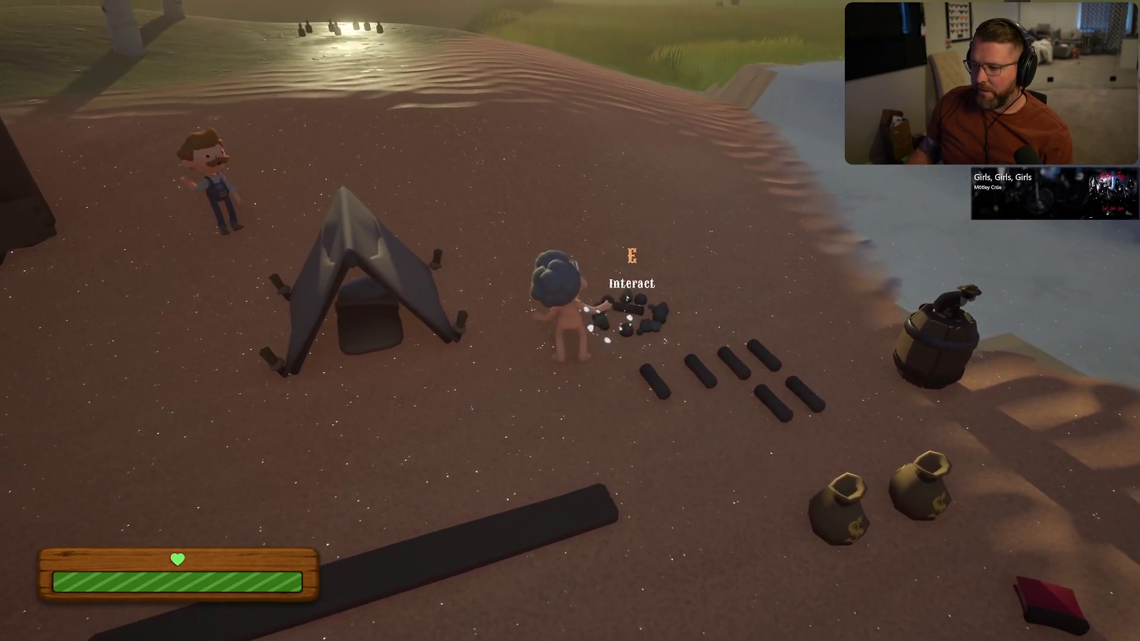
key(e)
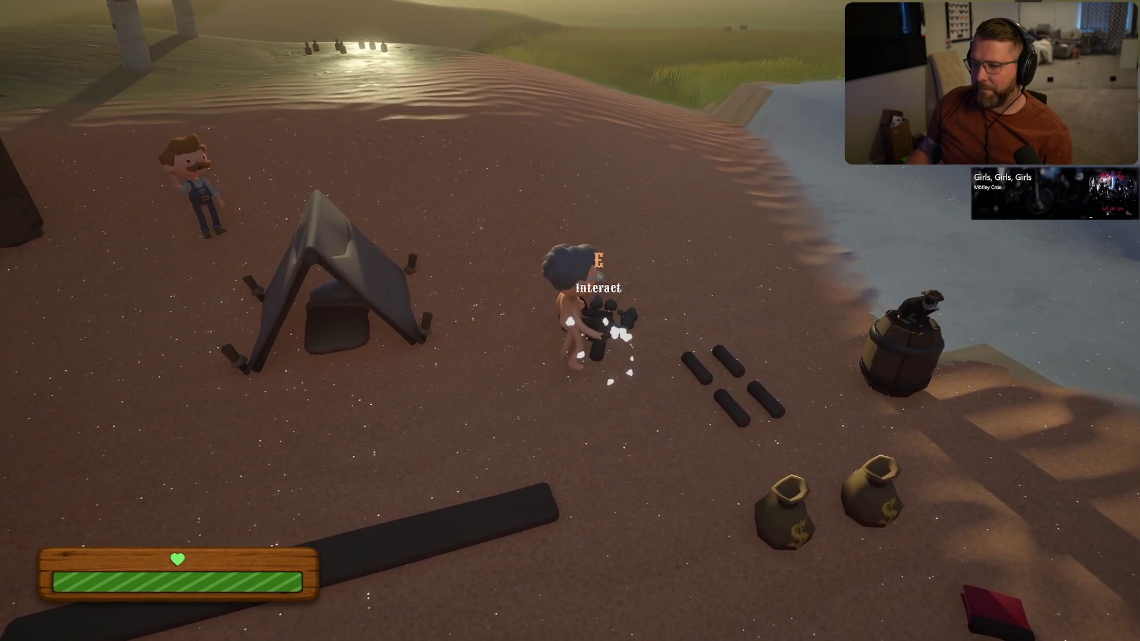
key(e)
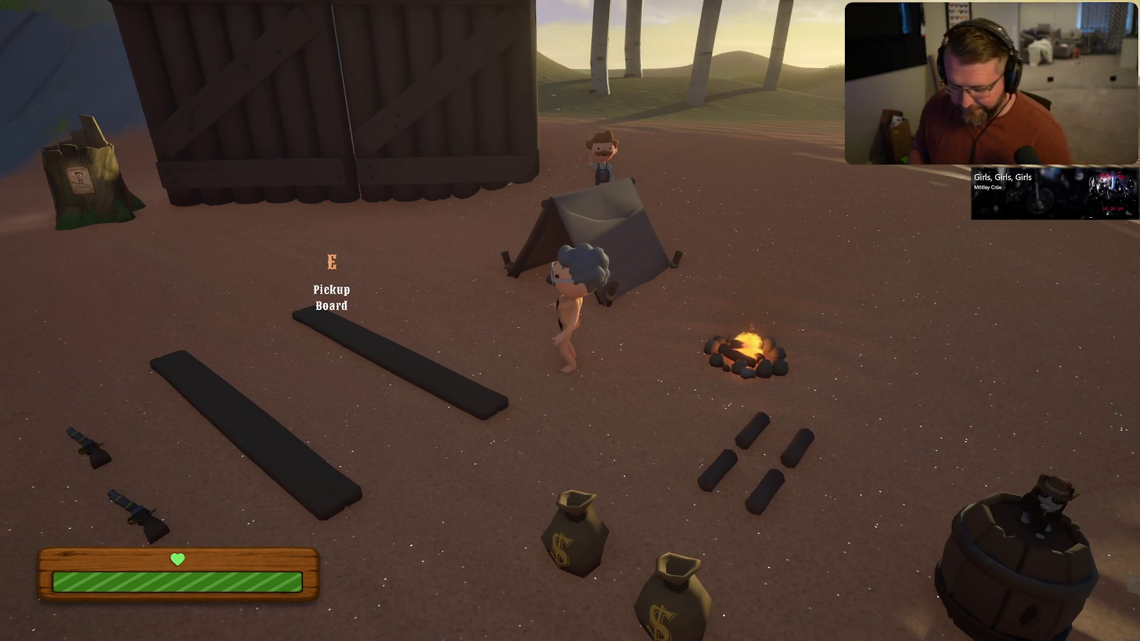
- Cross the camp to the green chest and open character customization
key(shift+w)
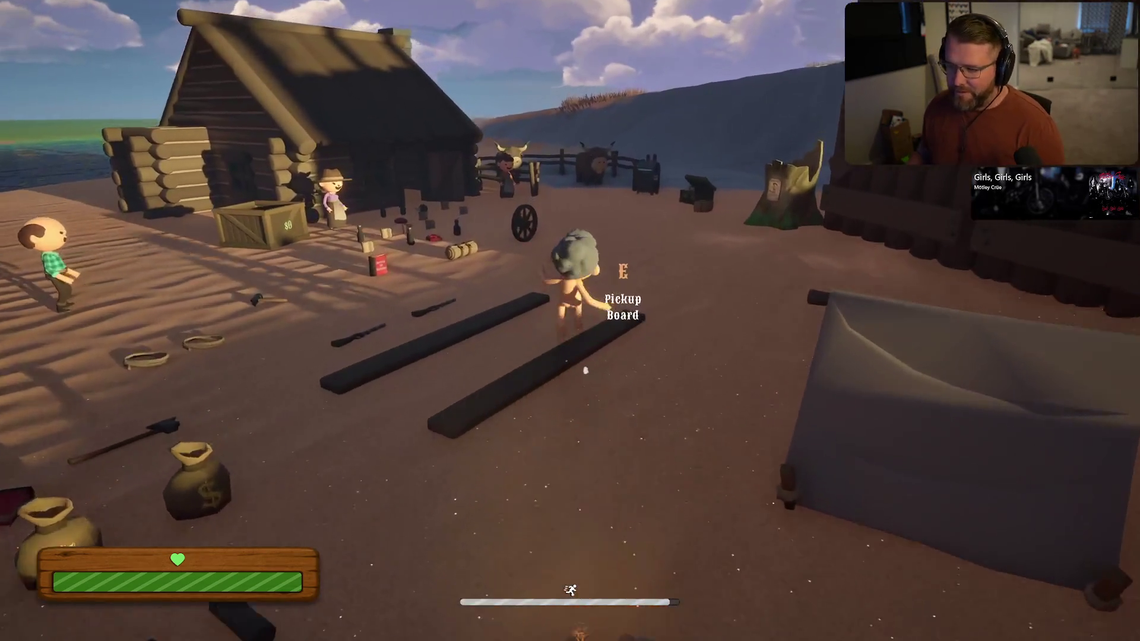
key(w)
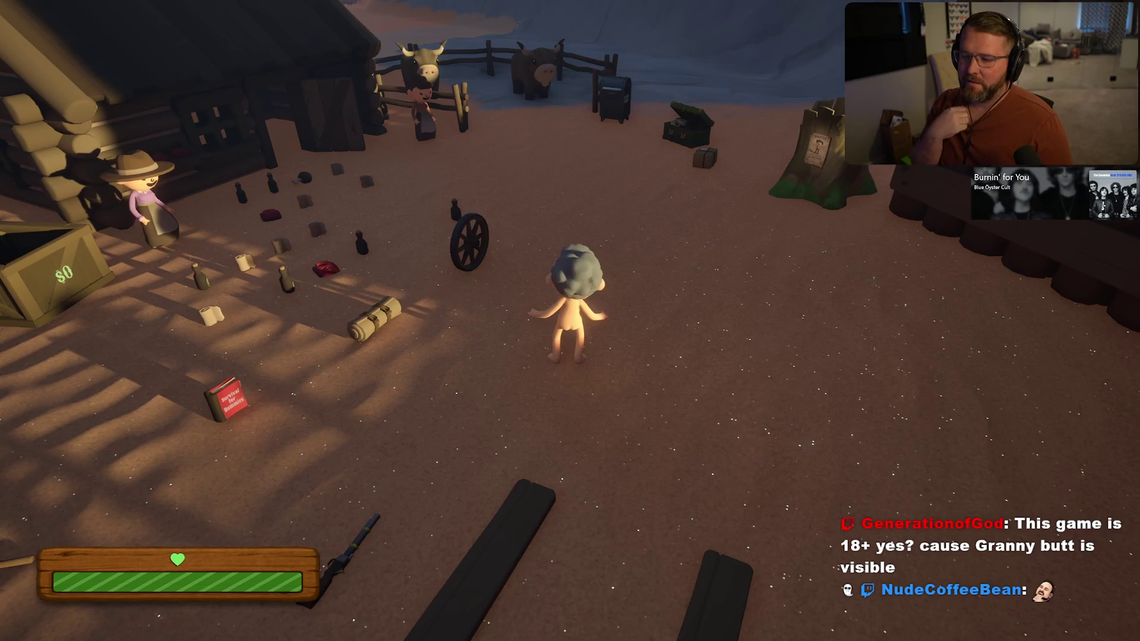
key(shift+w)
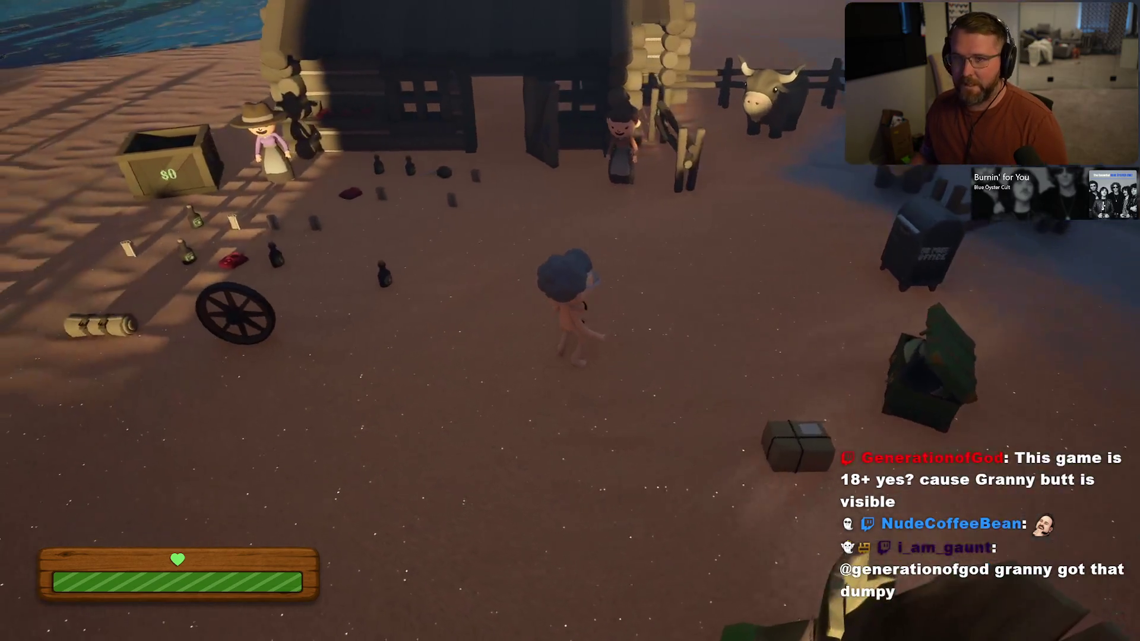
key(w)
key(e)
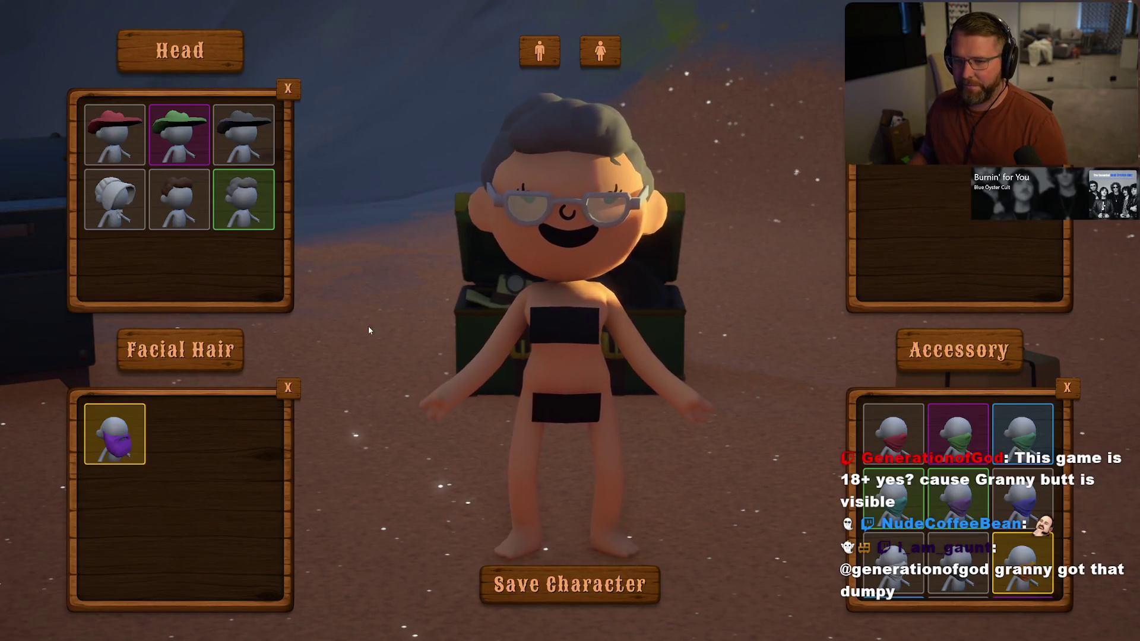
- Try on the green cowboy hat, leave customization, then reopen it at the chest
click(188, 200)
click(179, 135)
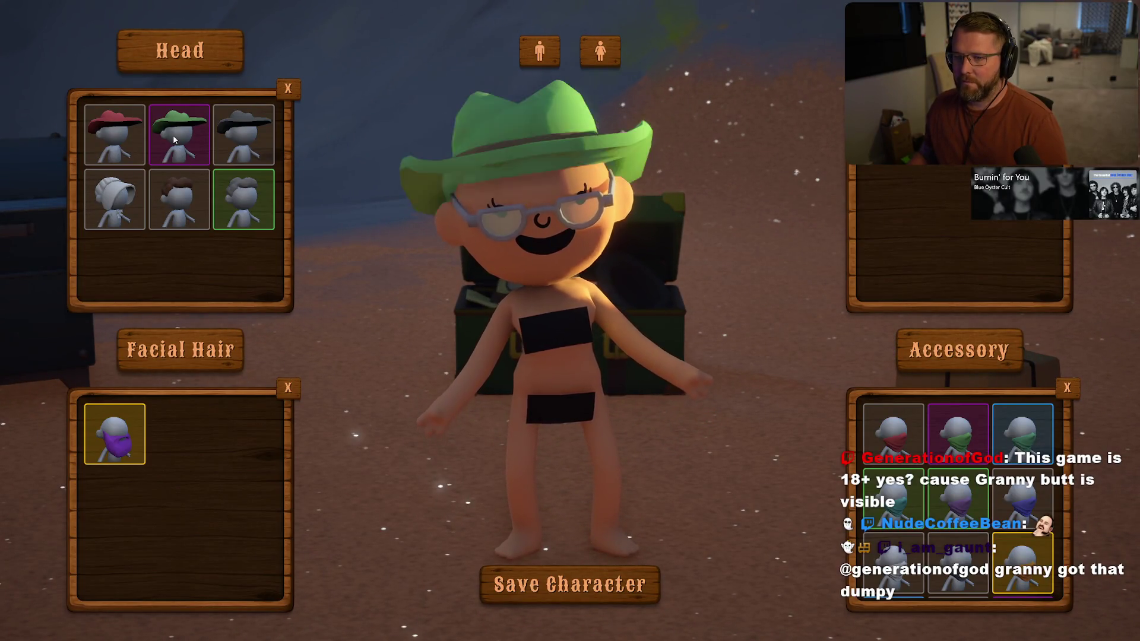
key(Escape)
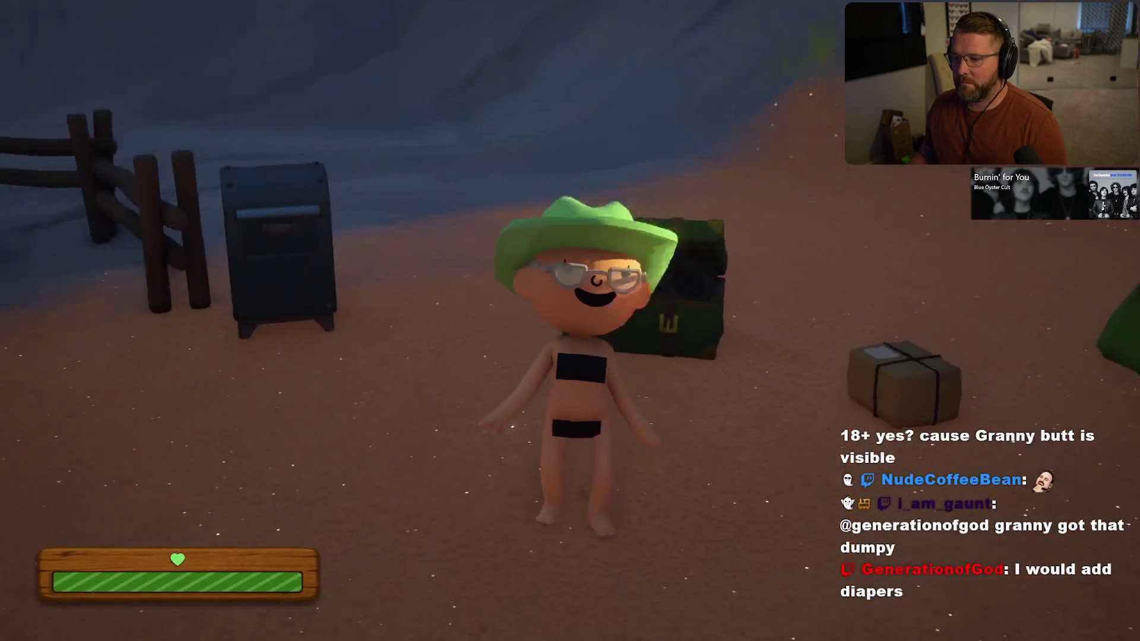
key(w)
key(w)
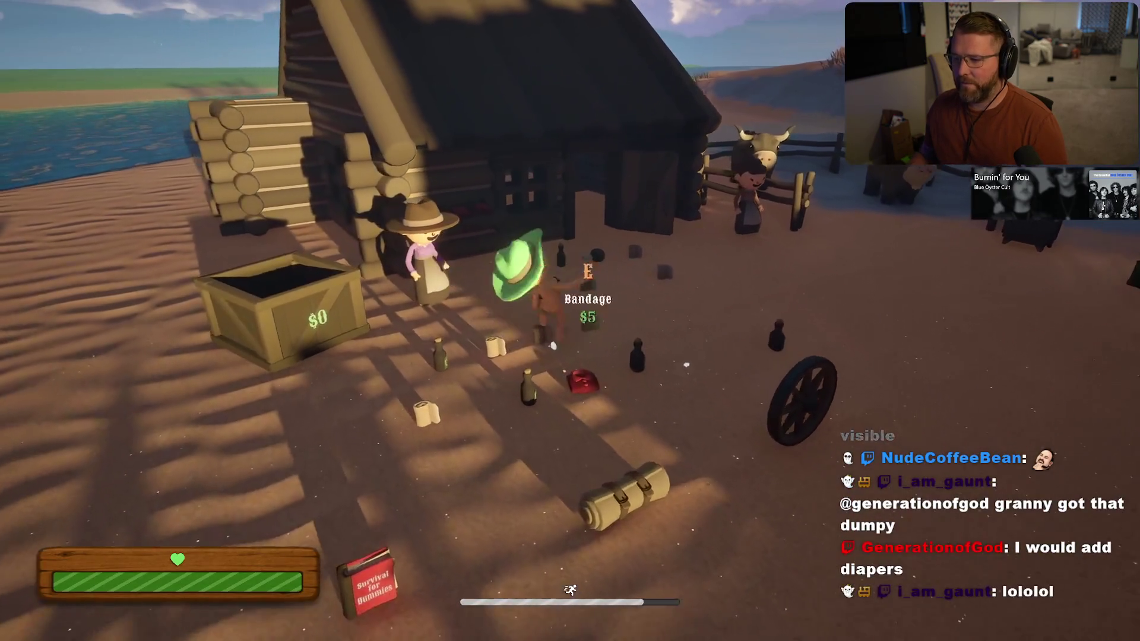
key(s)
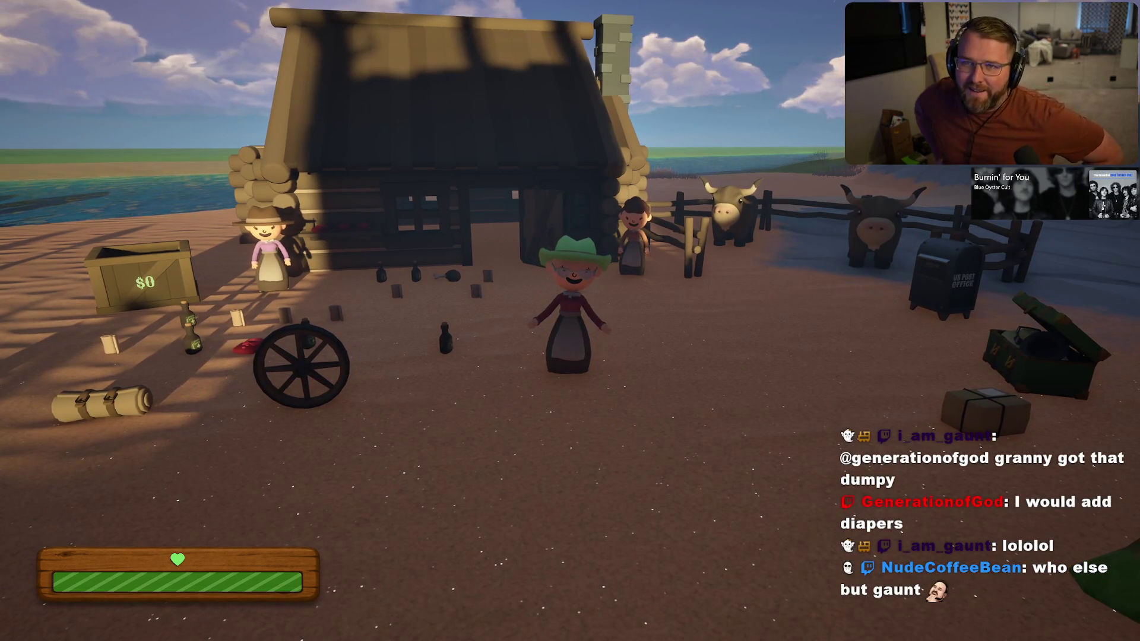
key(w)
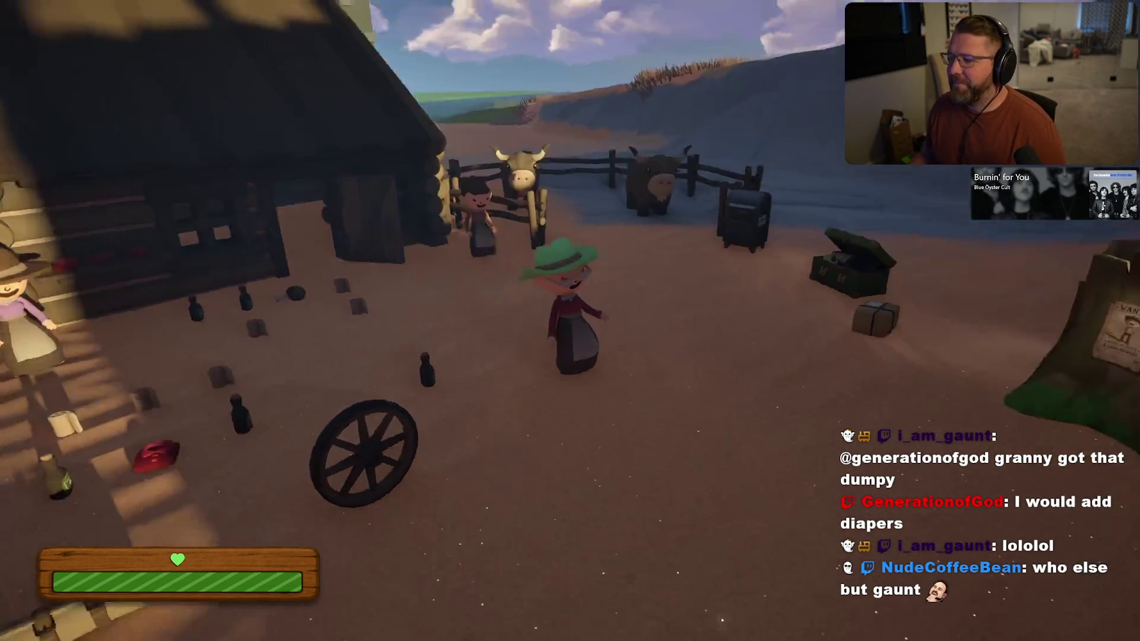
key(e)
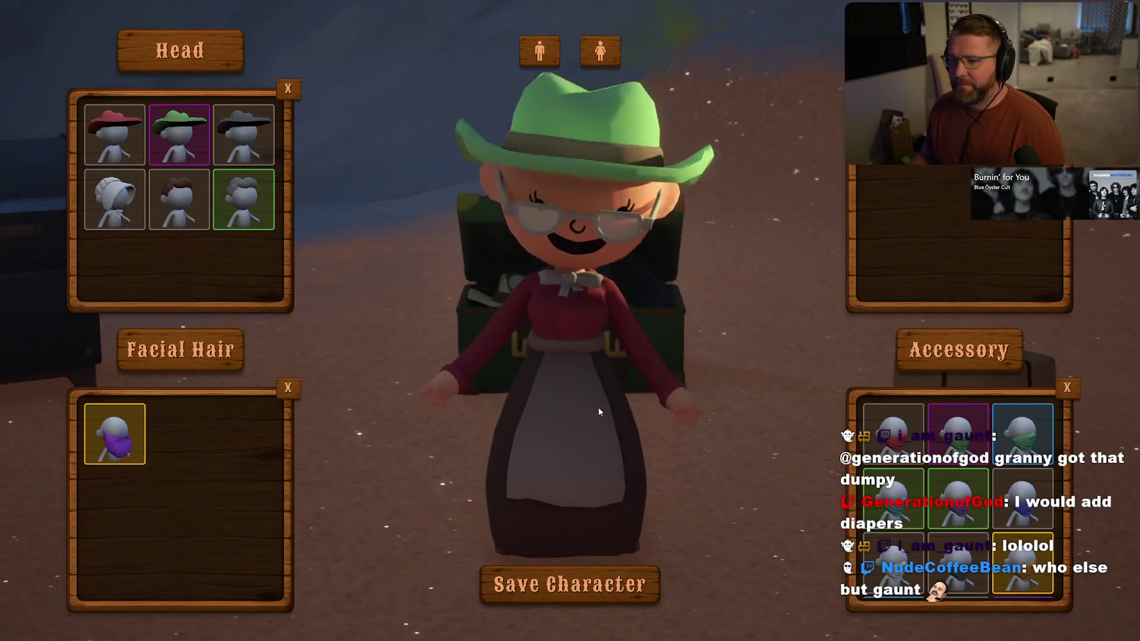
- Switch to the white cowboy hat, add facial hair, green bandana and round glasses, then save
click(139, 223)
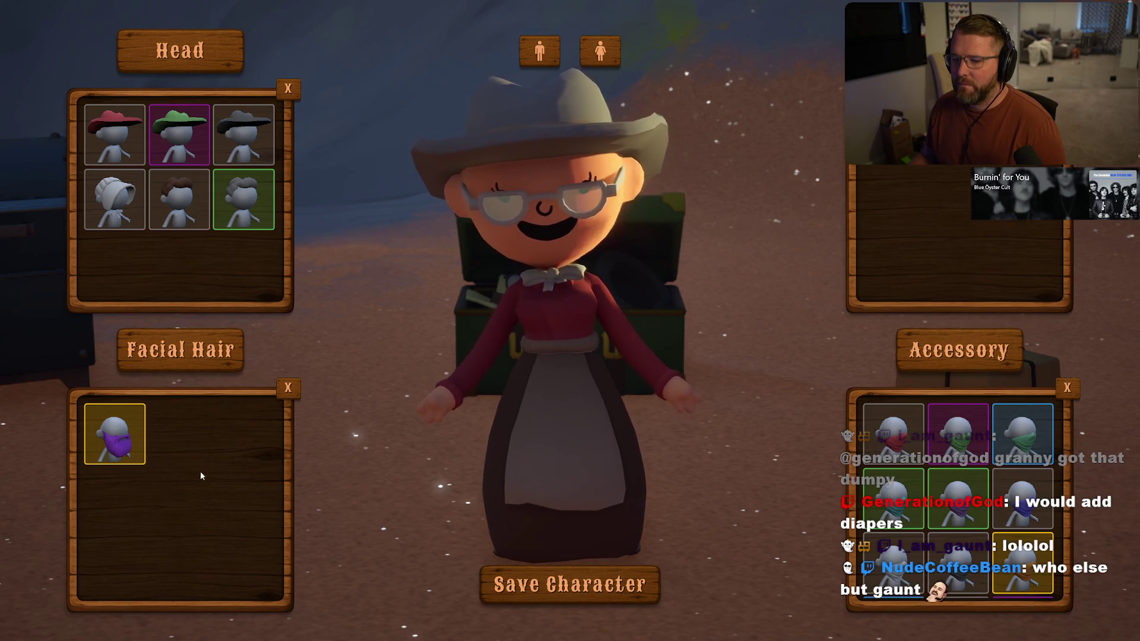
click(117, 444)
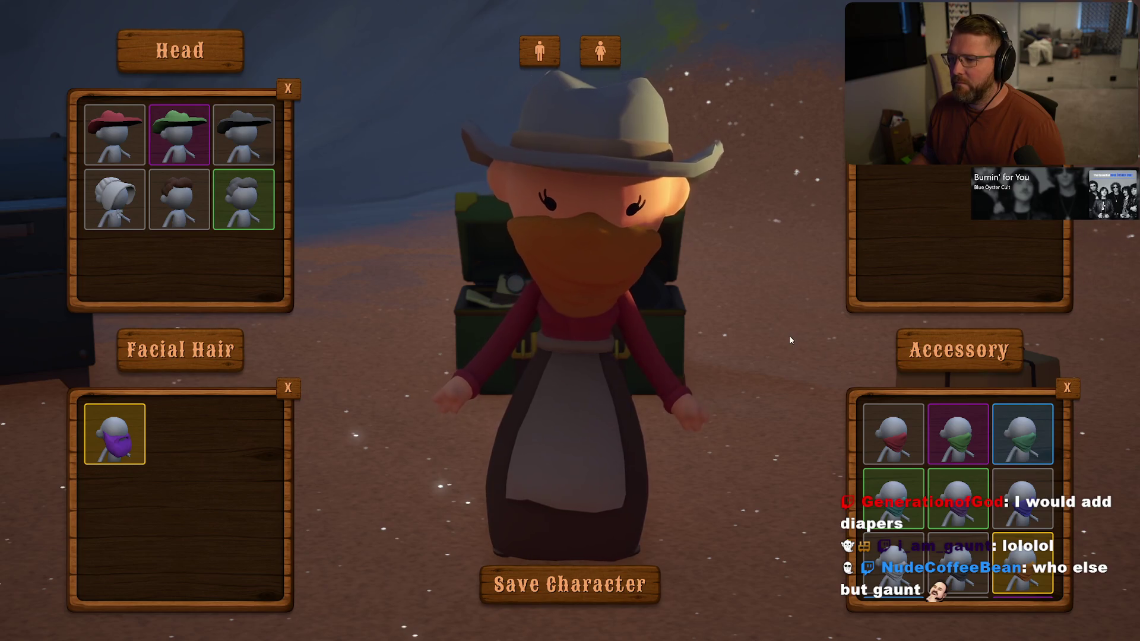
click(903, 485)
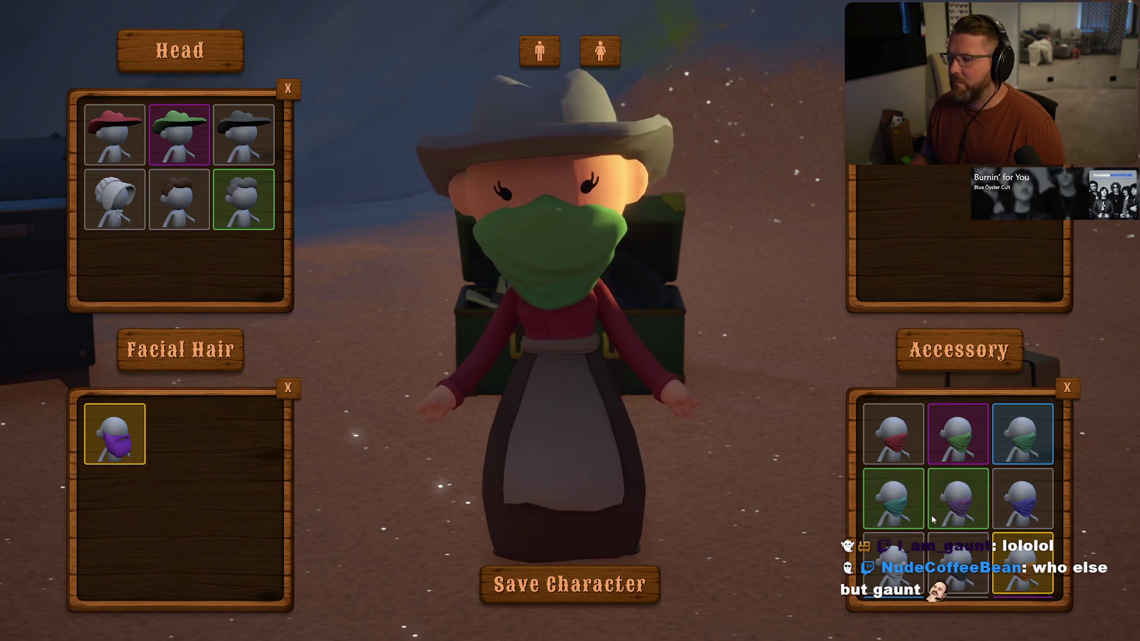
scroll(933, 520, down, 1)
click(1003, 575)
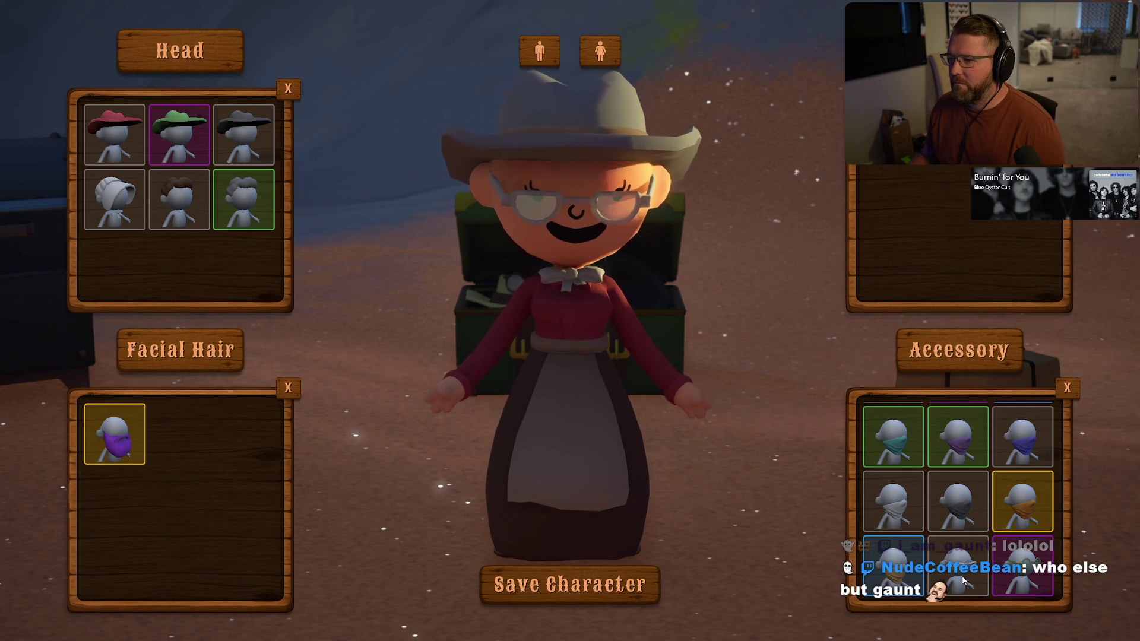
click(570, 585)
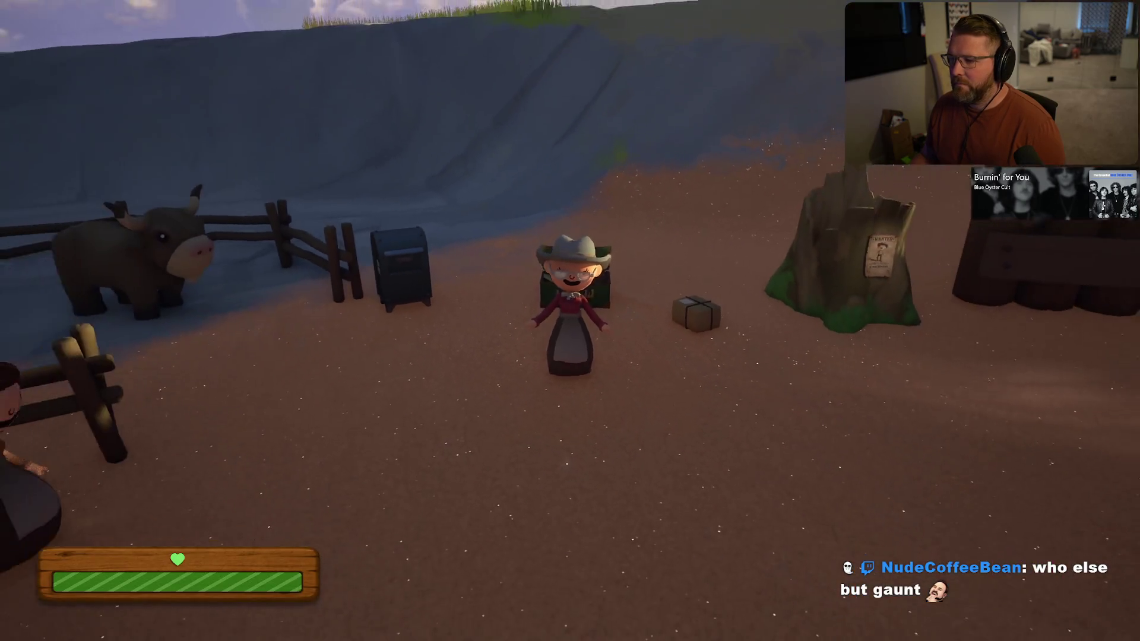
- Pick up the parcel and deposit it in the mailbox to unlock the Trapper Hat
key(d)
key(e)
key(a)
key(e)
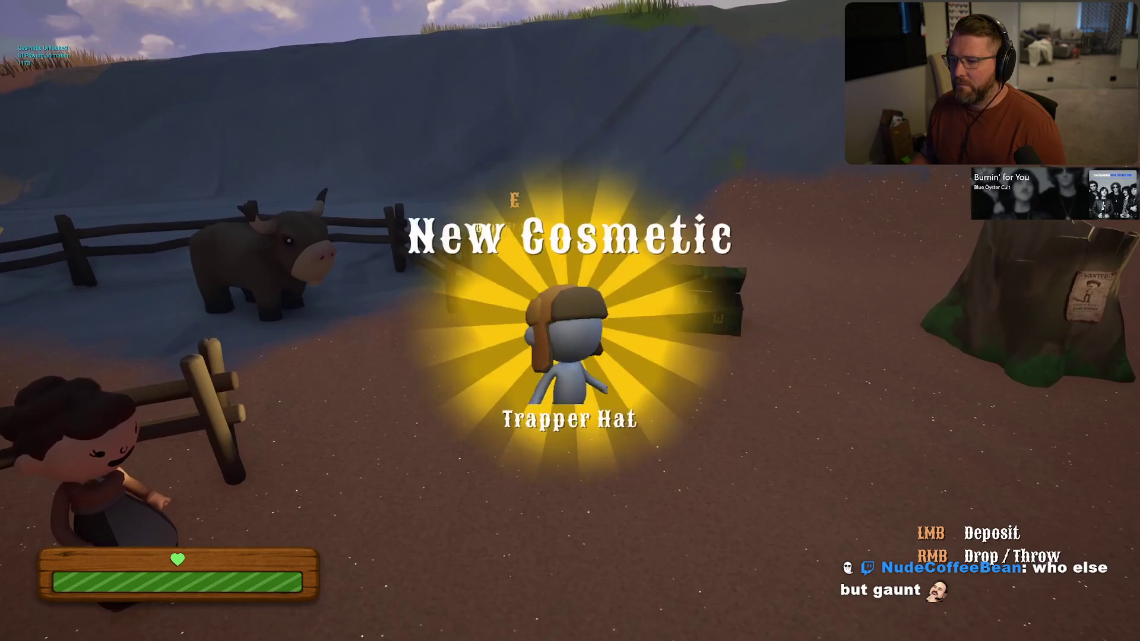
- Open and close the chest customizer, drop a parcel on the ground, then request exit
key(a)
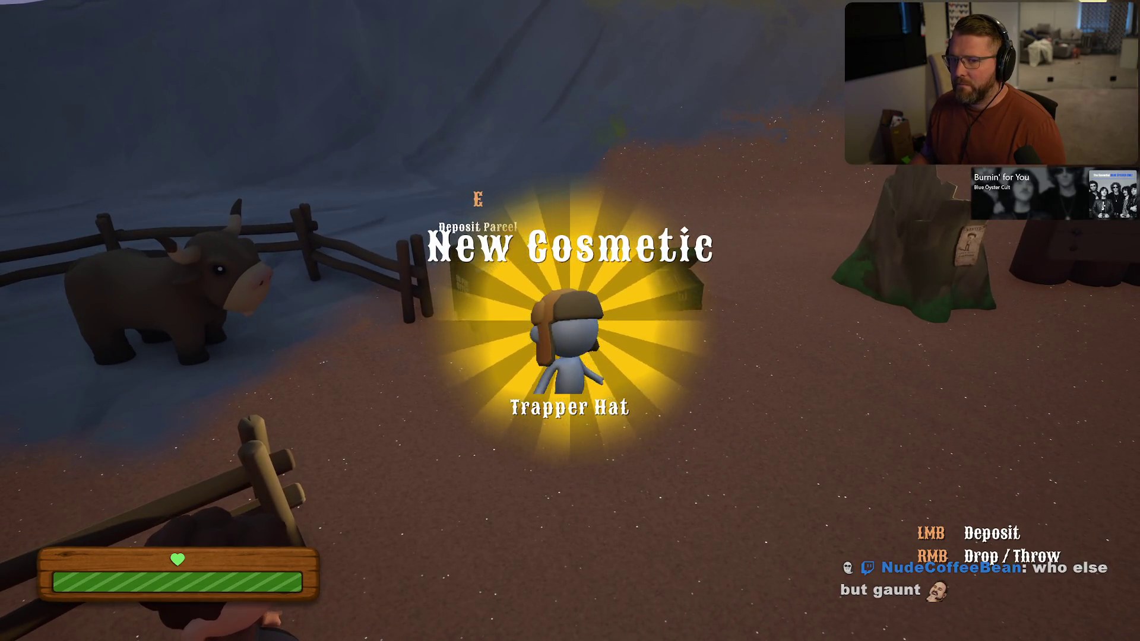
key(e)
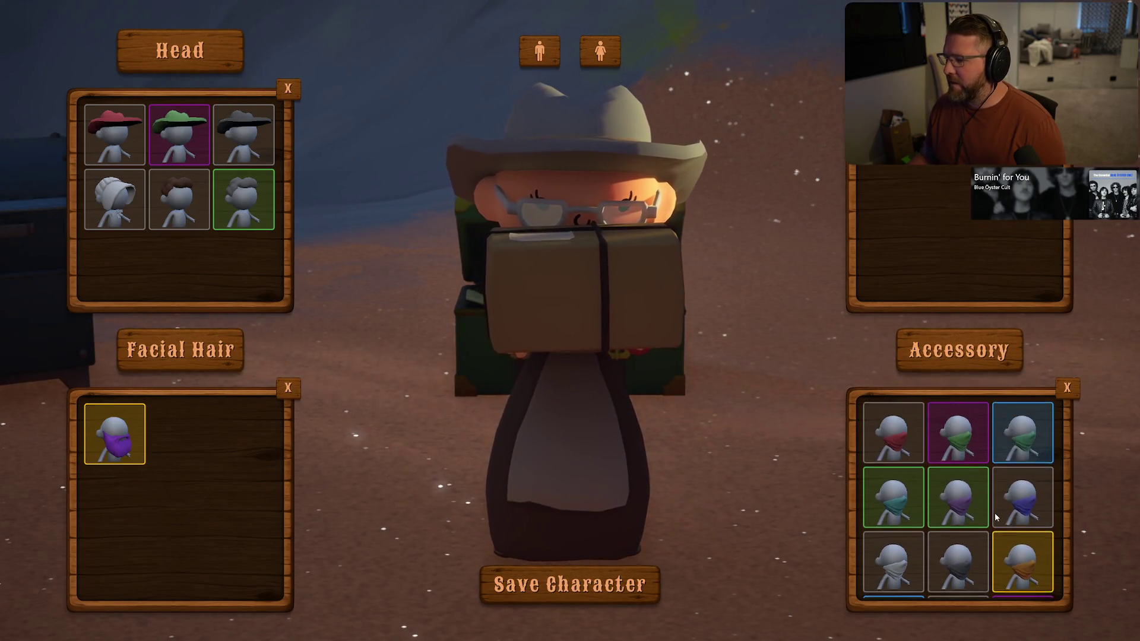
scroll(995, 517, down, 1)
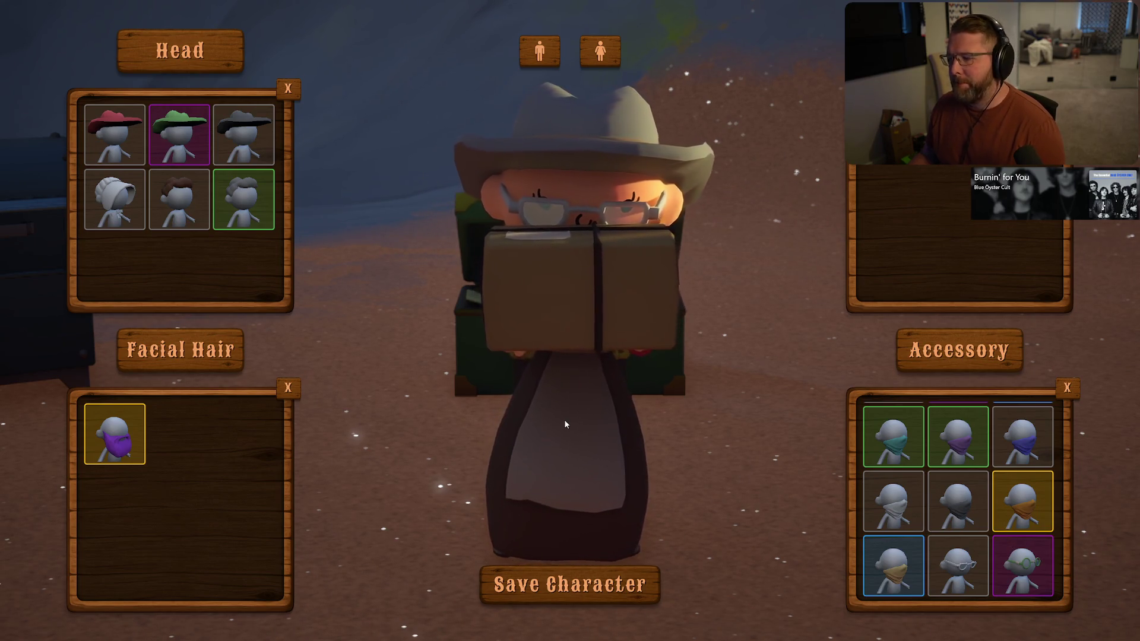
click(574, 588)
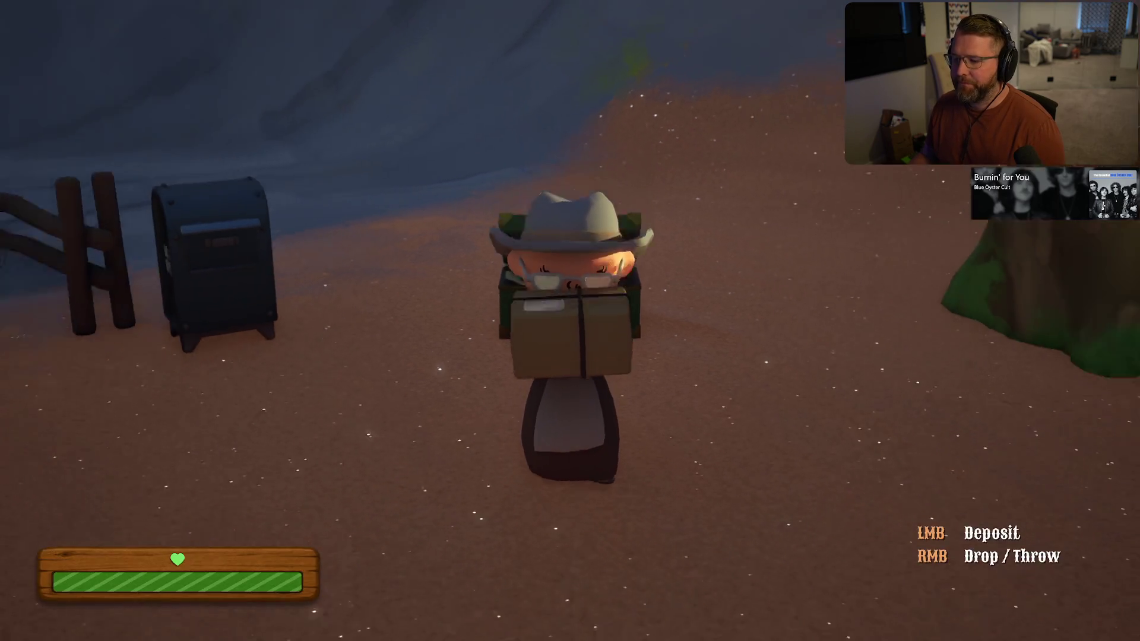
right_click(570, 320)
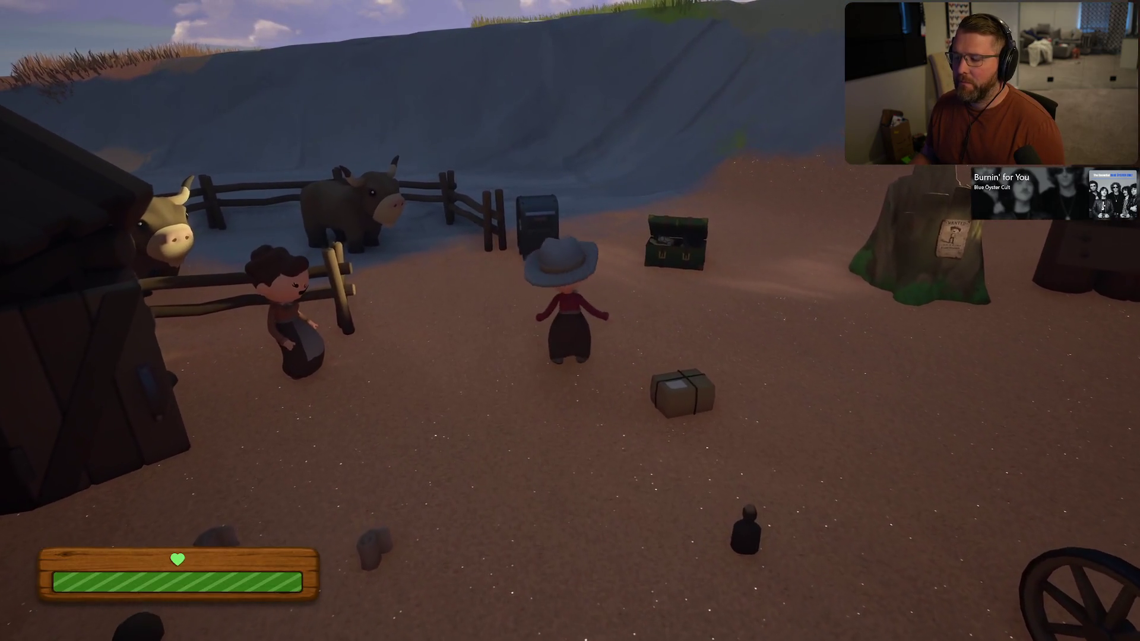
key(Escape)
click(510, 455)
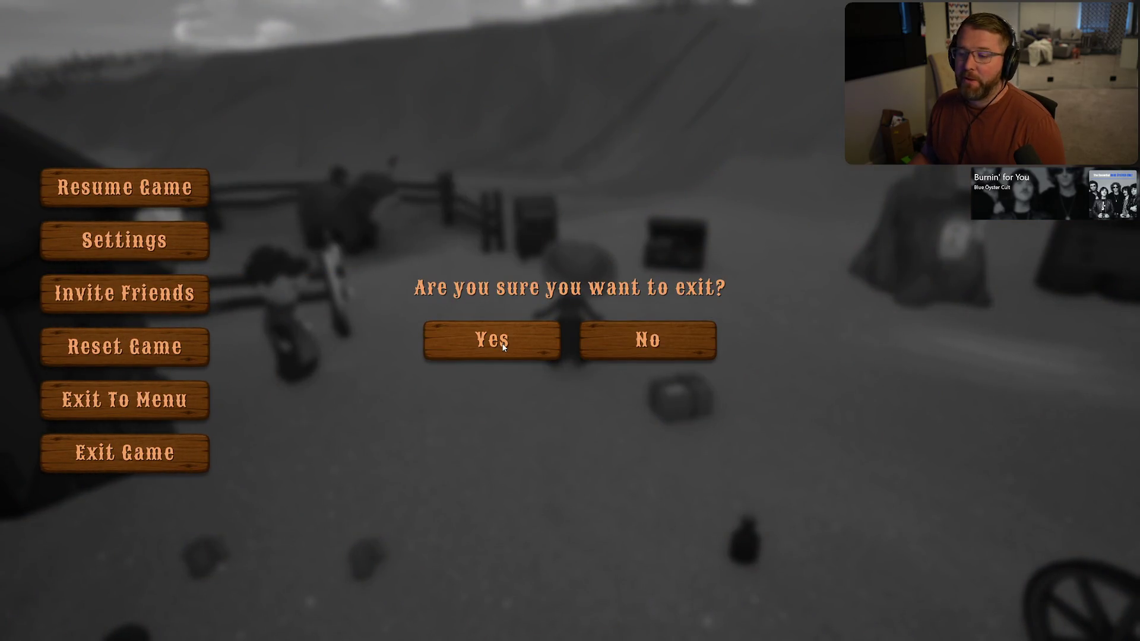
- Confirm the exit prompt to end the play test, then bring up PC_InGame's event graph
click(504, 347)
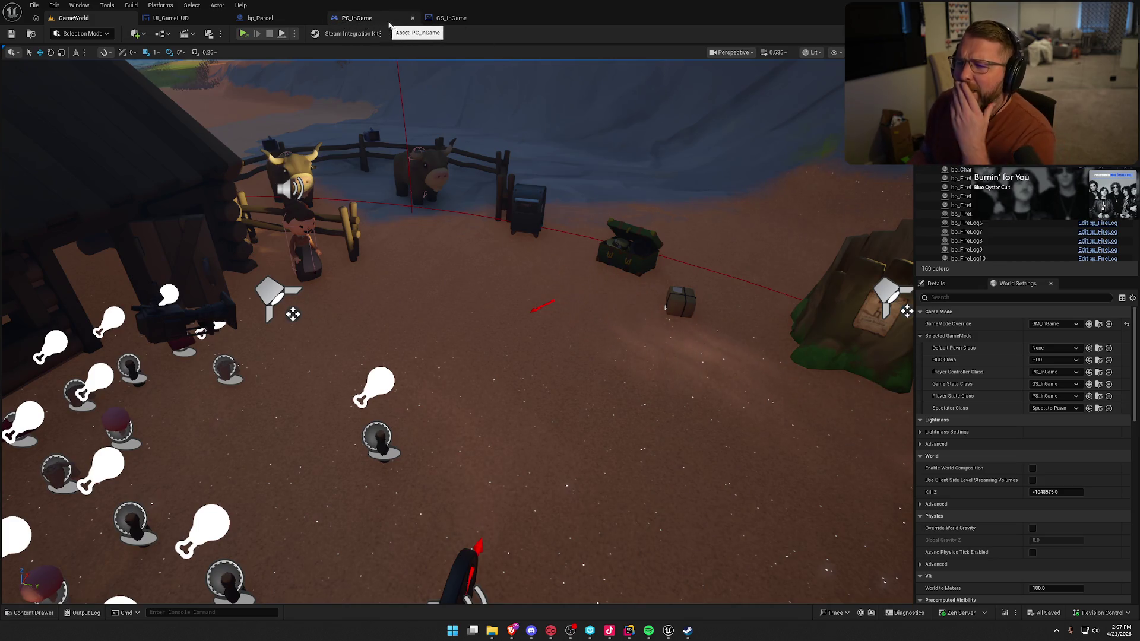
click(417, 23)
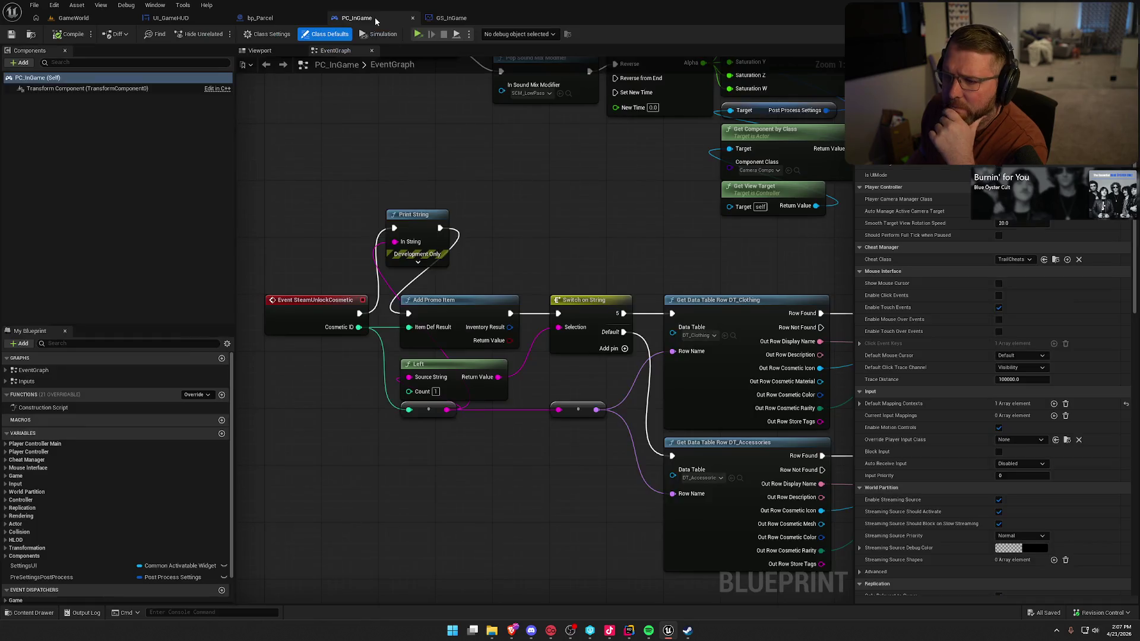
- Wire the cosmetic-unlock event straight into Add Promo Item and delete the debug Print String
drag(359, 313, 407, 313)
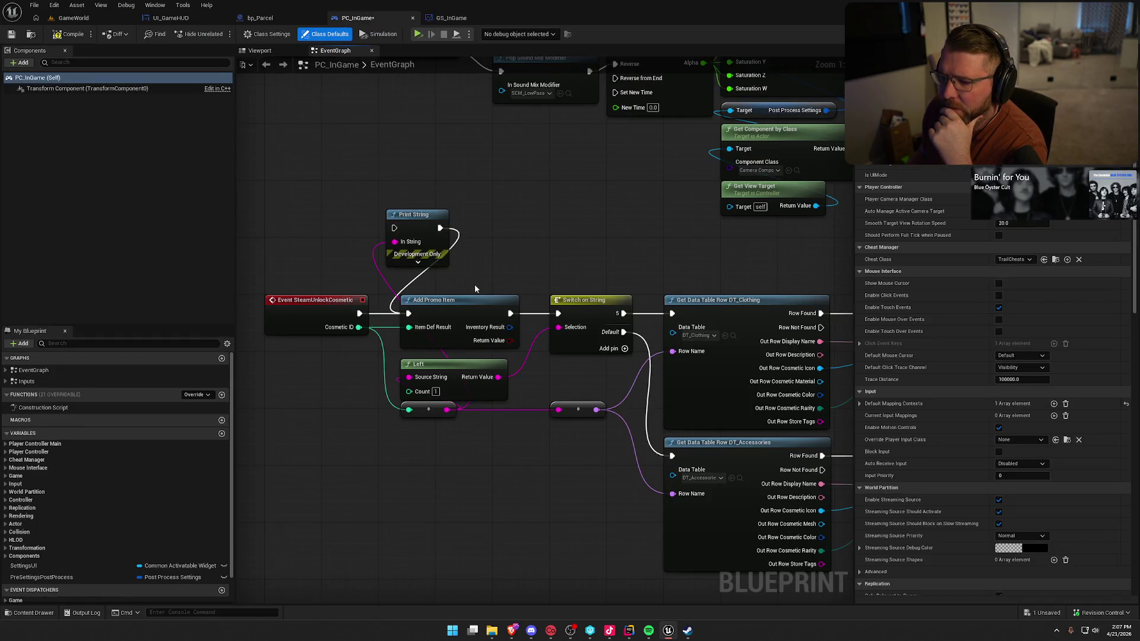
click(418, 215)
key(Delete)
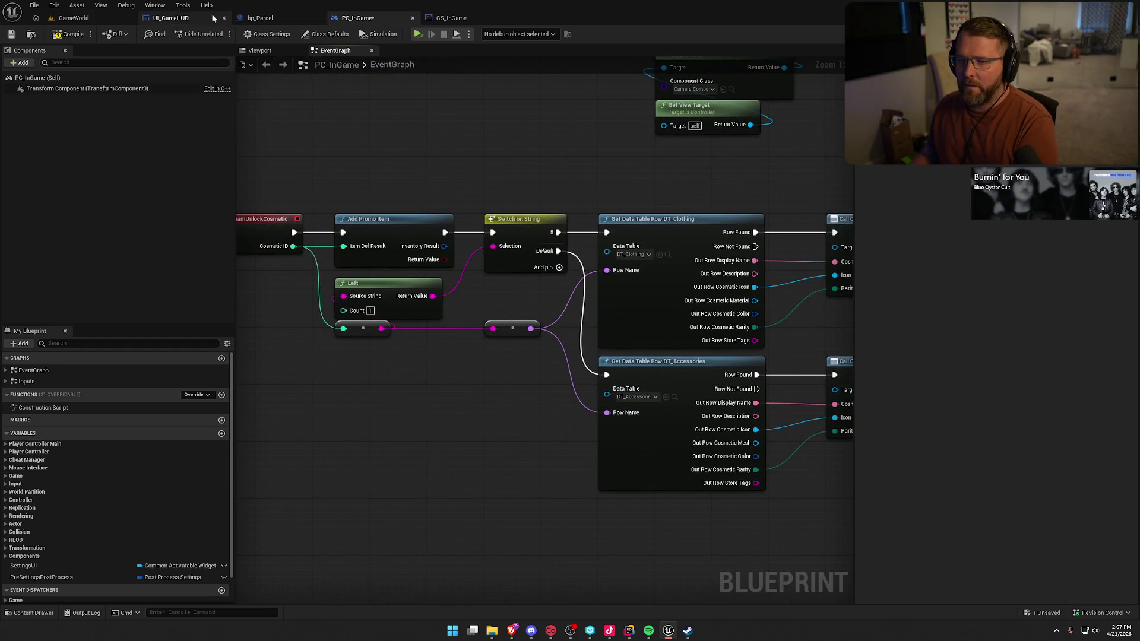
- Bring up UI_GameHUD's event graph and save all modified assets with Ctrl+Shift+S
click(171, 17)
click(1116, 34)
scroll(665, 260, up, 8)
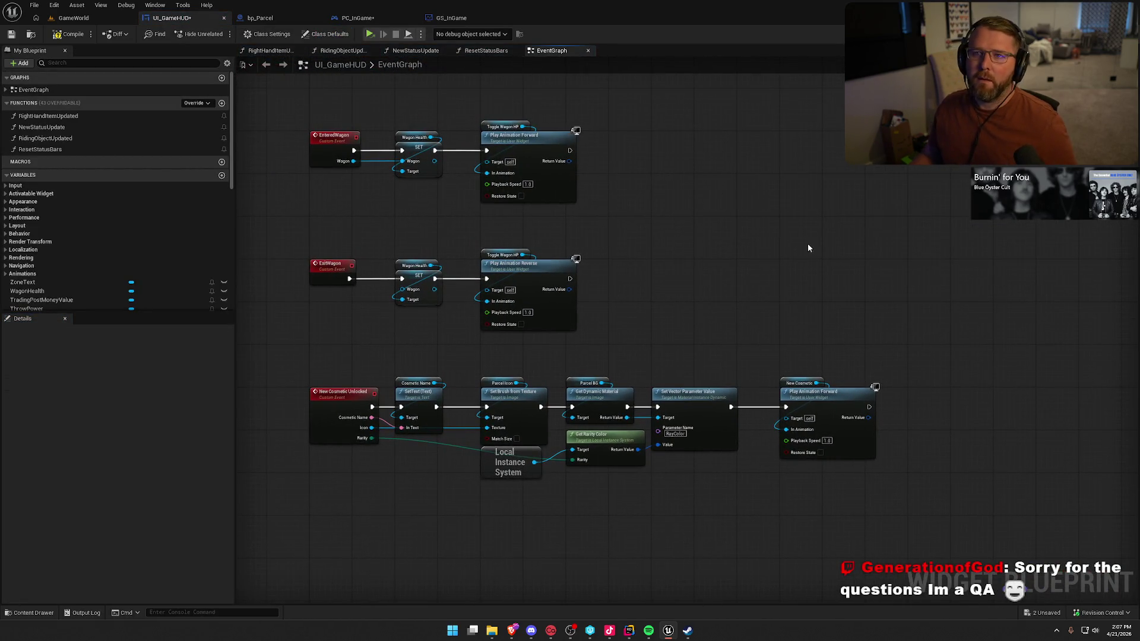
key(ctrl+shift+s)
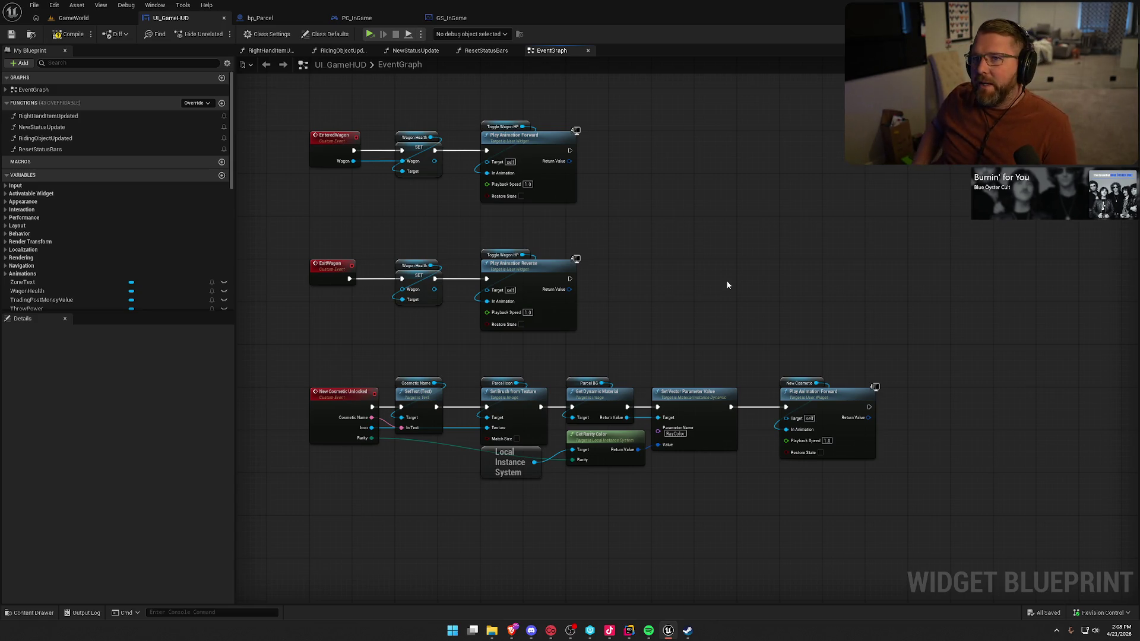
- Look over UI_GameHUD's New Cosmetic Unlocked chain, then move to bp_Parcel
drag(727, 285, 749, 239)
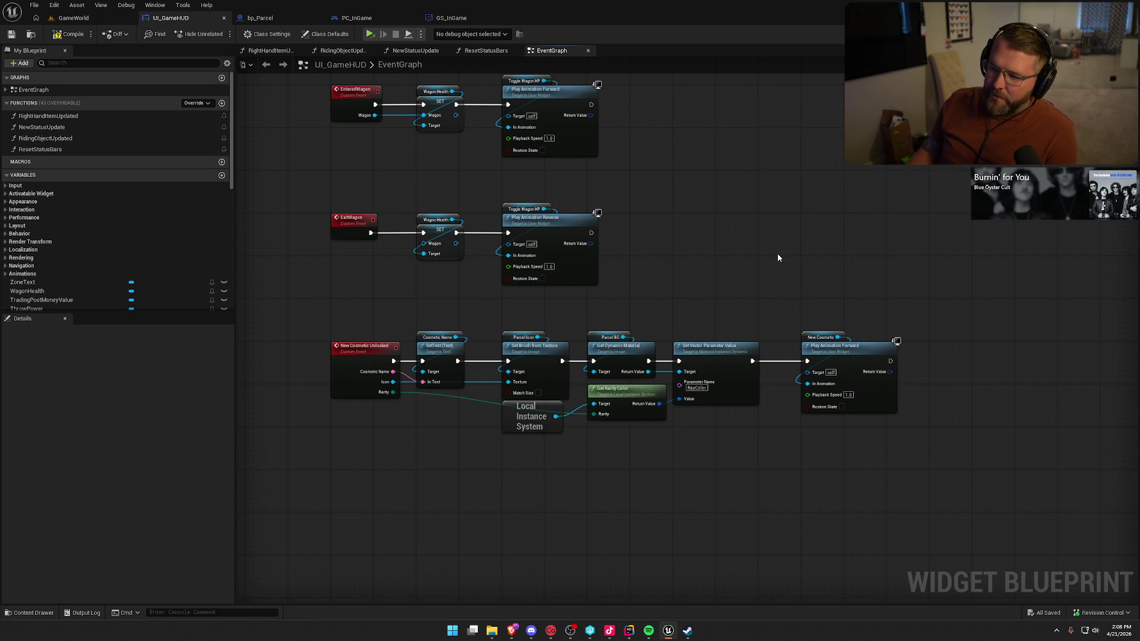
drag(712, 255, 770, 238)
scroll(754, 239, up, 2)
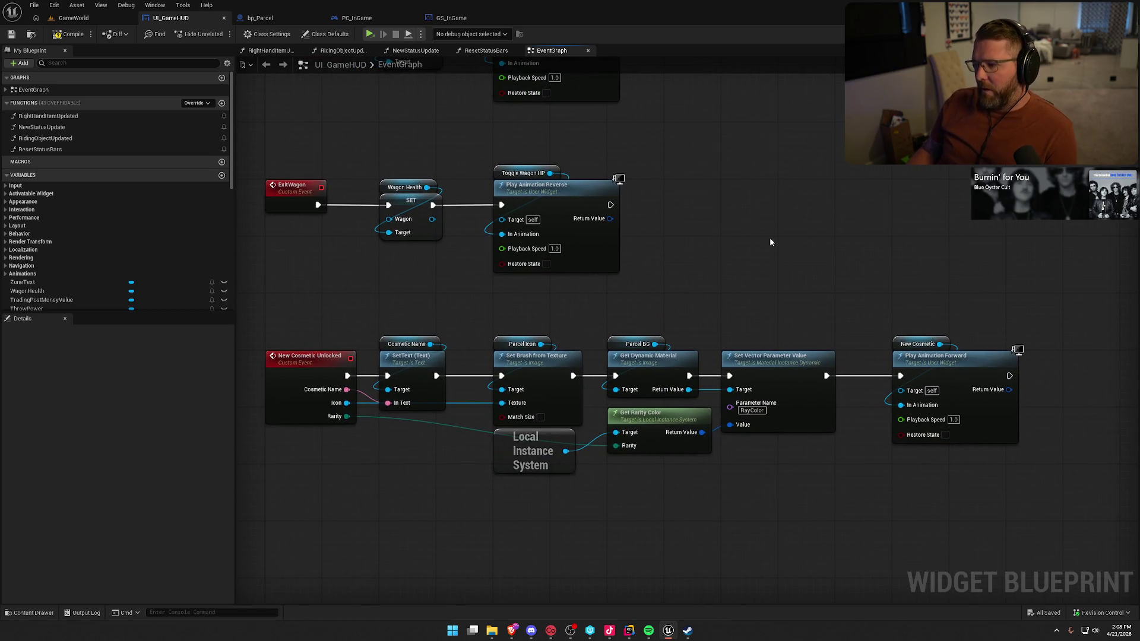
drag(283, 293, 965, 359)
click(945, 270)
click(258, 18)
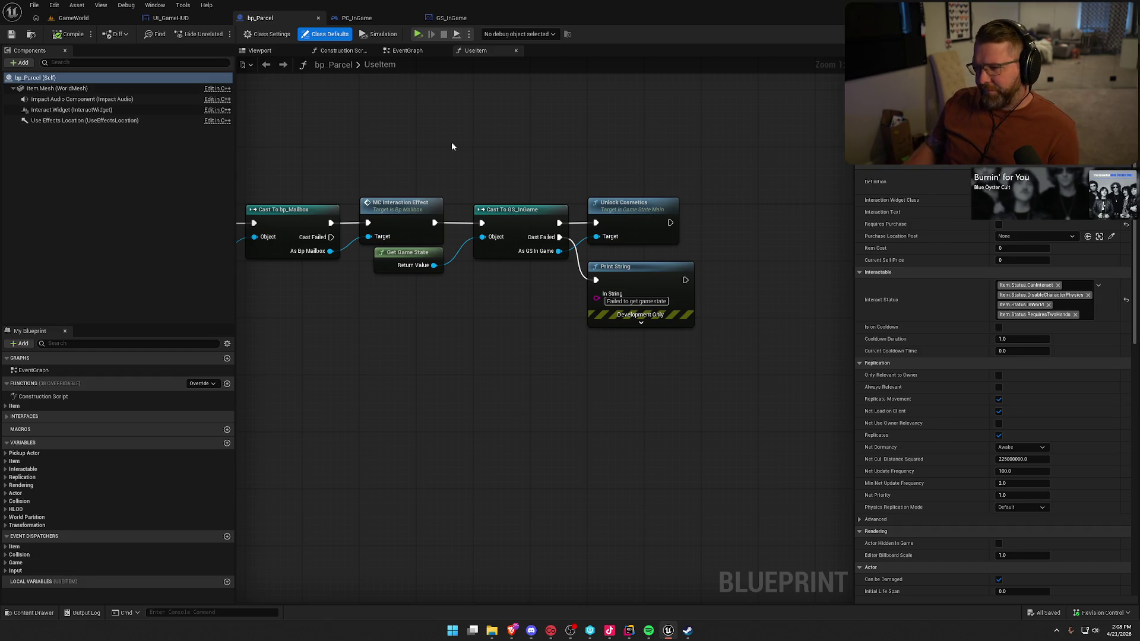
- Delete the failure Print String from bp_Parcel's UseItem graph
drag(769, 379, 497, 283)
key(Delete)
mouse_move(614, 344)
mouse_down()
mouse_move(636, 358)
mouse_move(533, 152)
mouse_up()
click(533, 153)
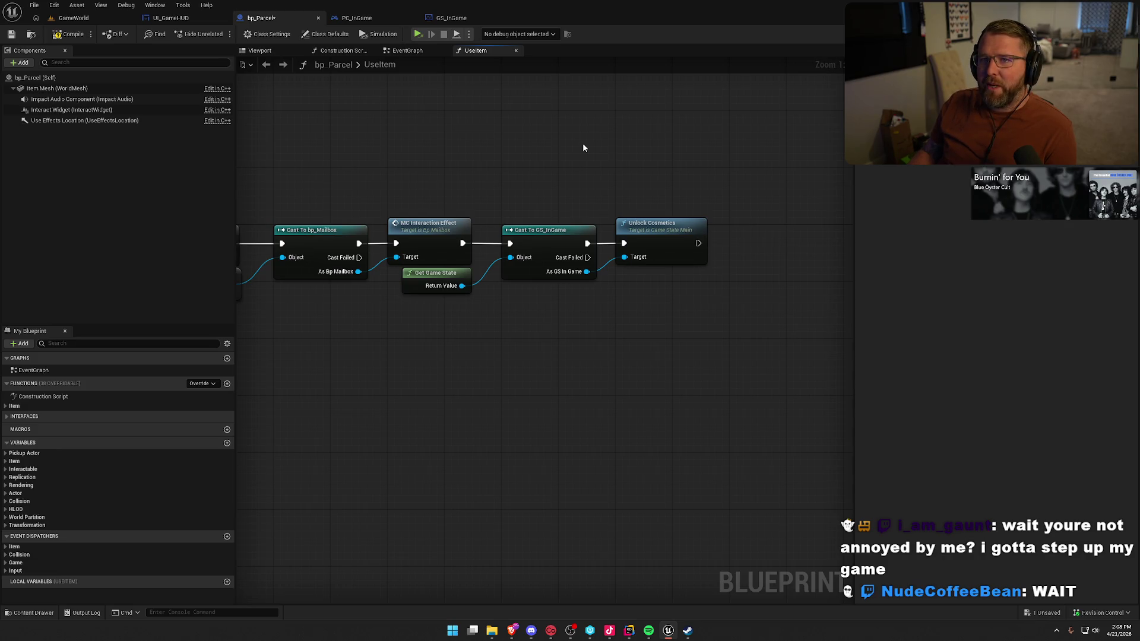
- Look over PC_InGame's event graph around the cosmetic unlock event
click(356, 18)
mouse_move(379, 49)
mouse_down()
mouse_move(320, 127)
mouse_move(256, 131)
mouse_move(644, 148)
mouse_move(483, 138)
mouse_up()
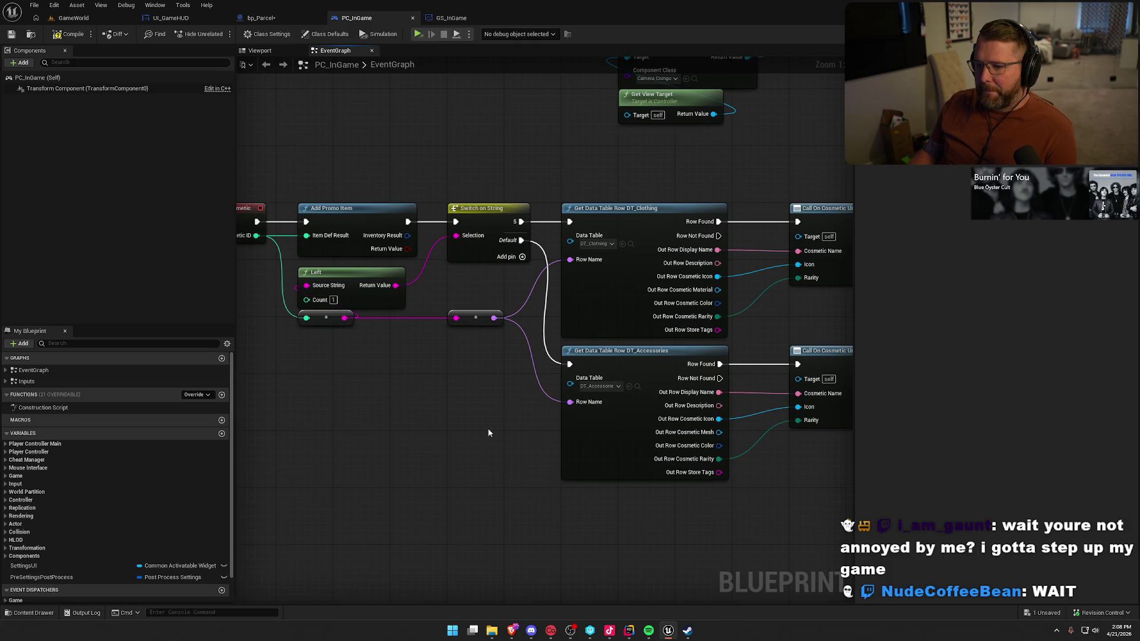
mouse_move(473, 378)
mouse_down()
mouse_move(107, 374)
mouse_move(527, 382)
mouse_move(451, 373)
mouse_up()
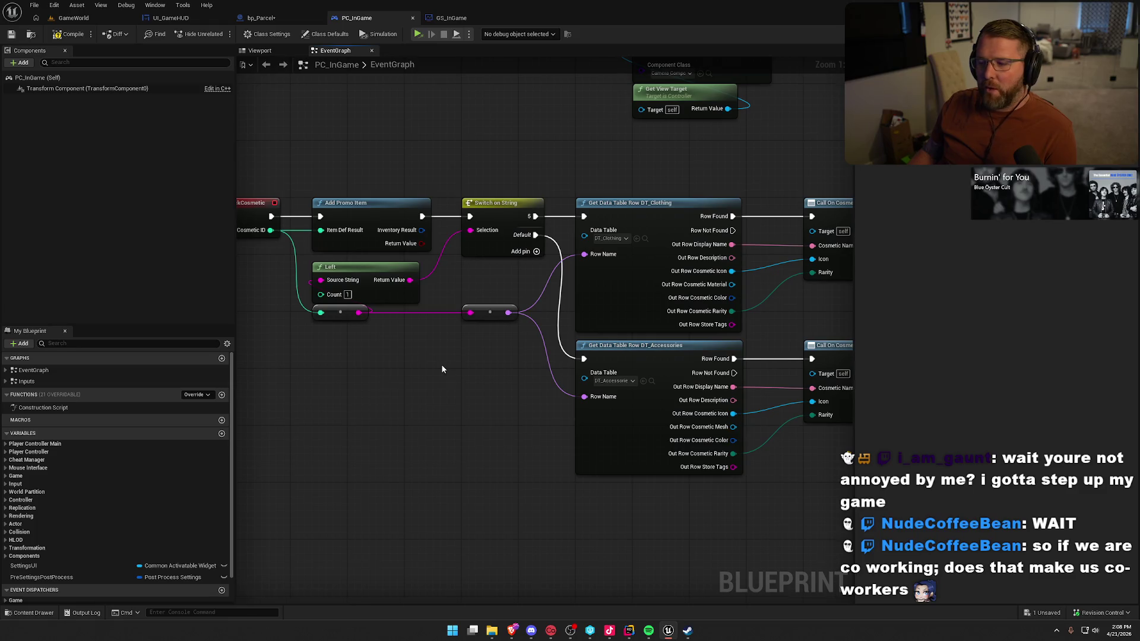
drag(443, 364, 356, 369)
scroll(356, 369, down, 1)
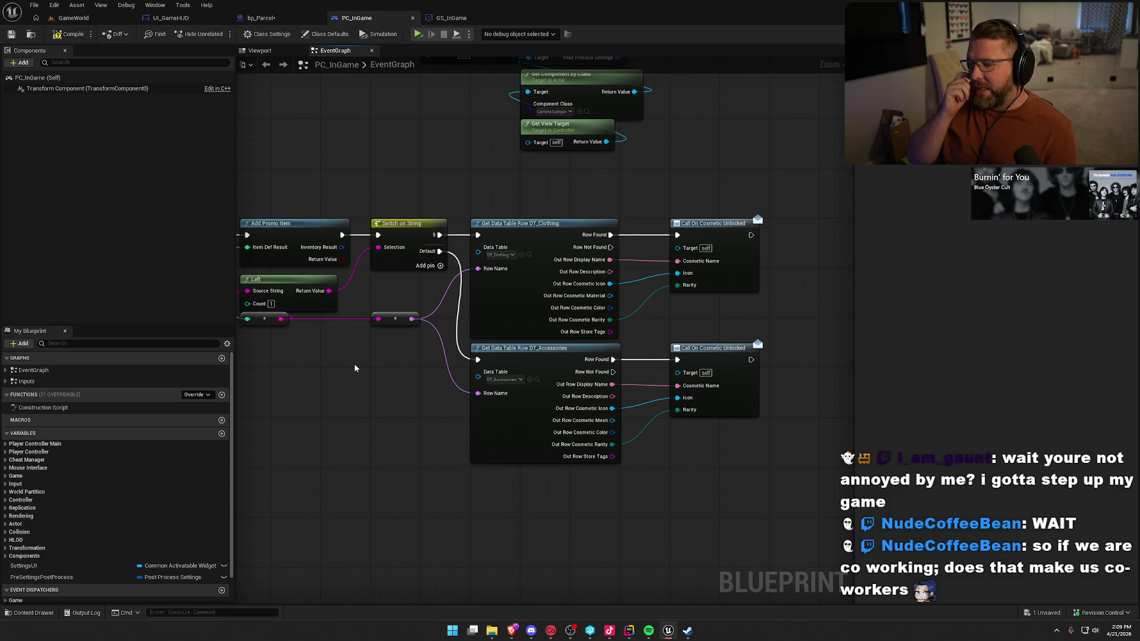
mouse_move(355, 369)
mouse_down()
mouse_move(450, 399)
mouse_move(469, 372)
mouse_up()
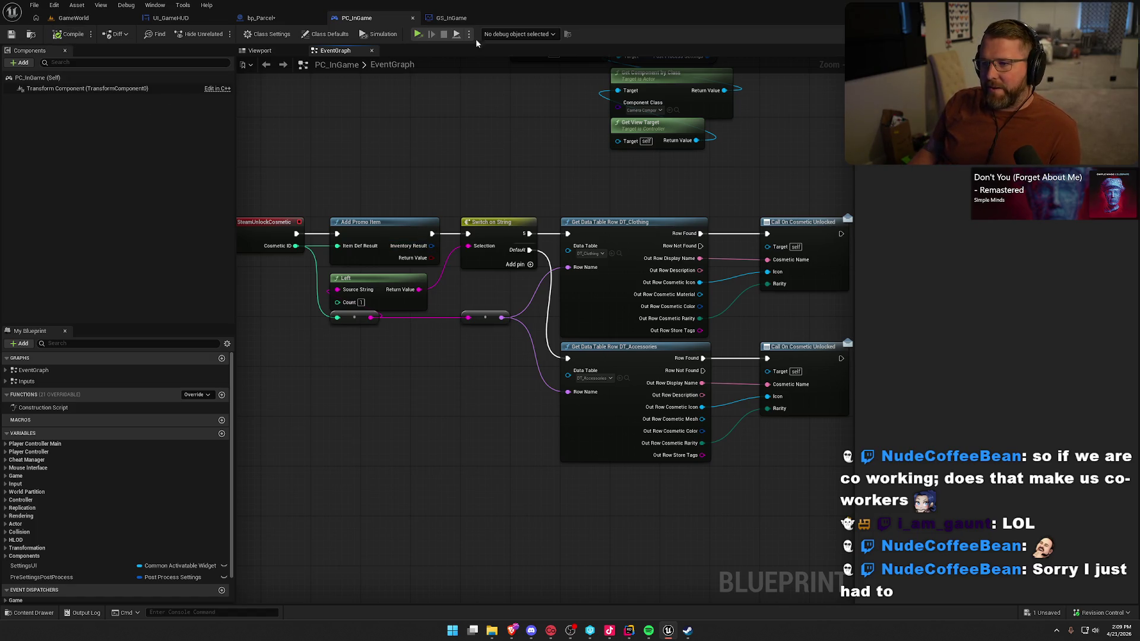
- Close the GS_InGame blueprint and save bp_Parcel
click(444, 19)
click(264, 18)
click(507, 18)
key(ctrl+s)
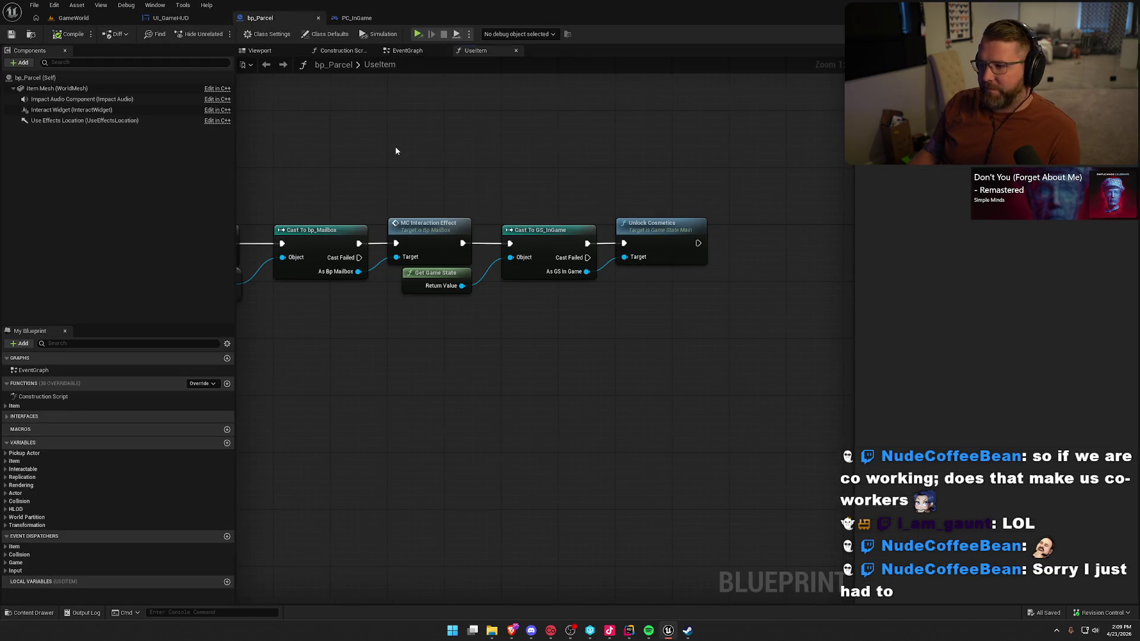
- Browse the Content Drawer to UI > InGame > Customization and open UI_CharacterSetup
drag(396, 151, 554, 172)
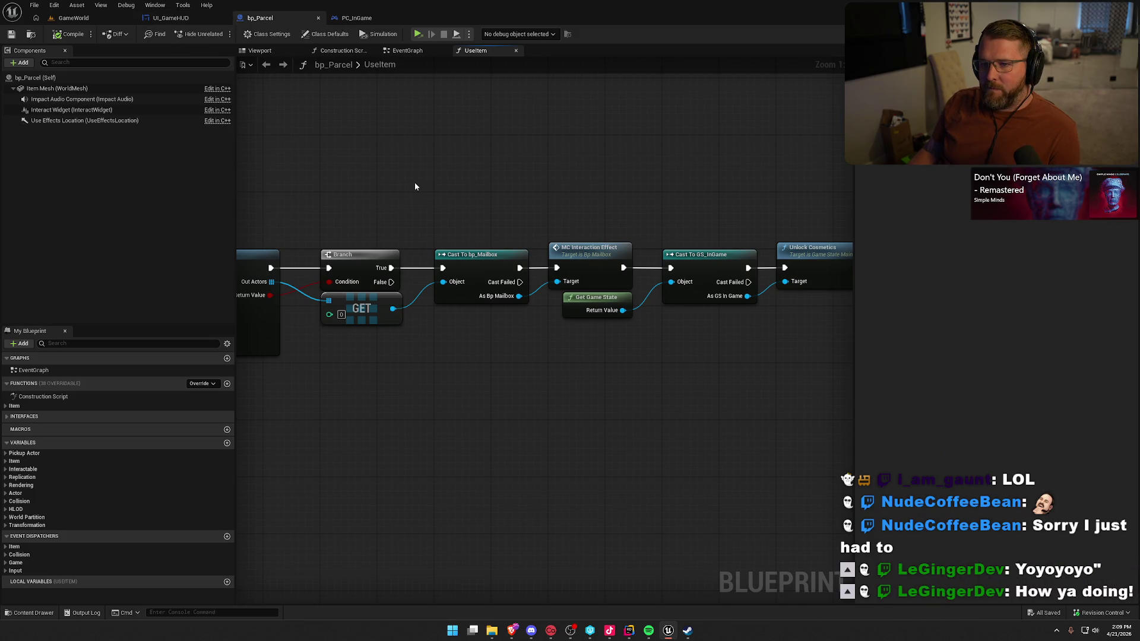
click(171, 18)
click(261, 19)
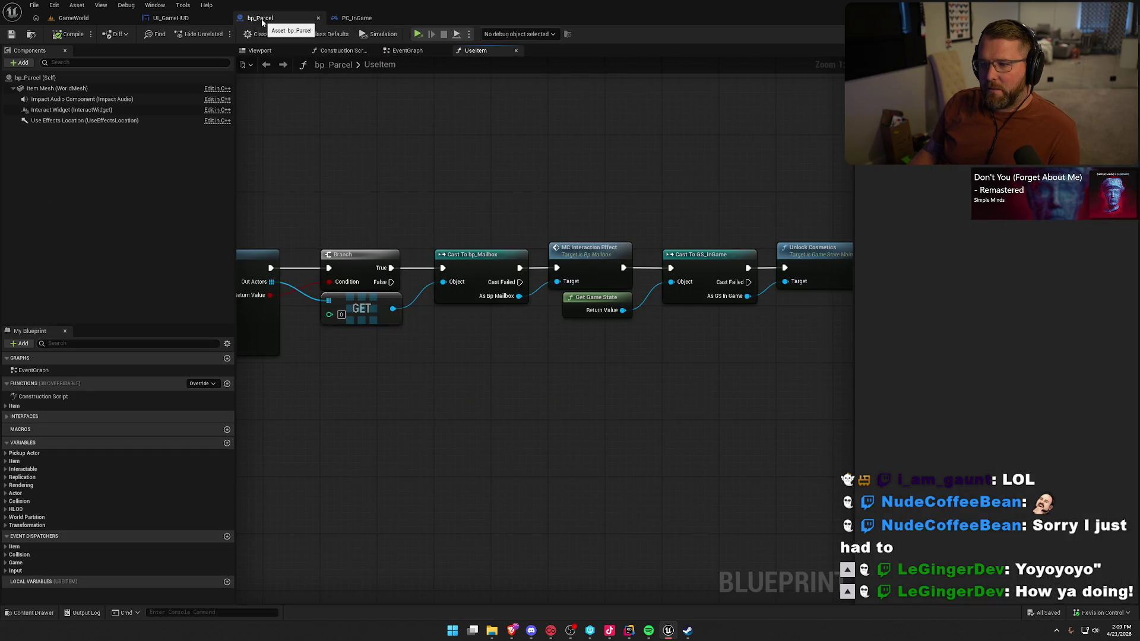
key(ctrl+space)
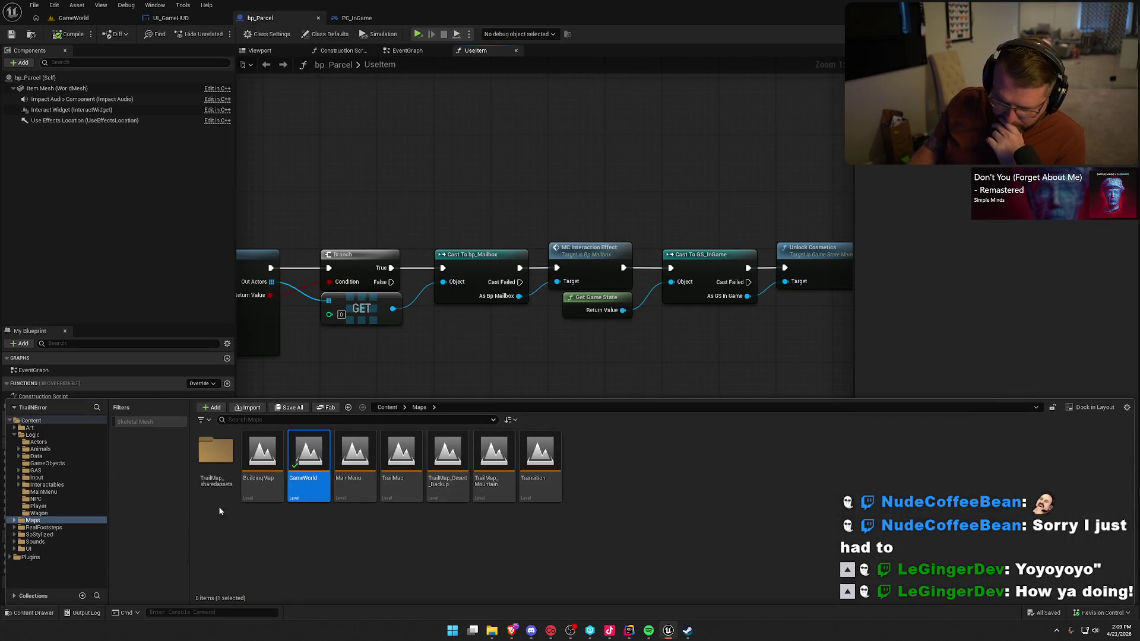
click(29, 548)
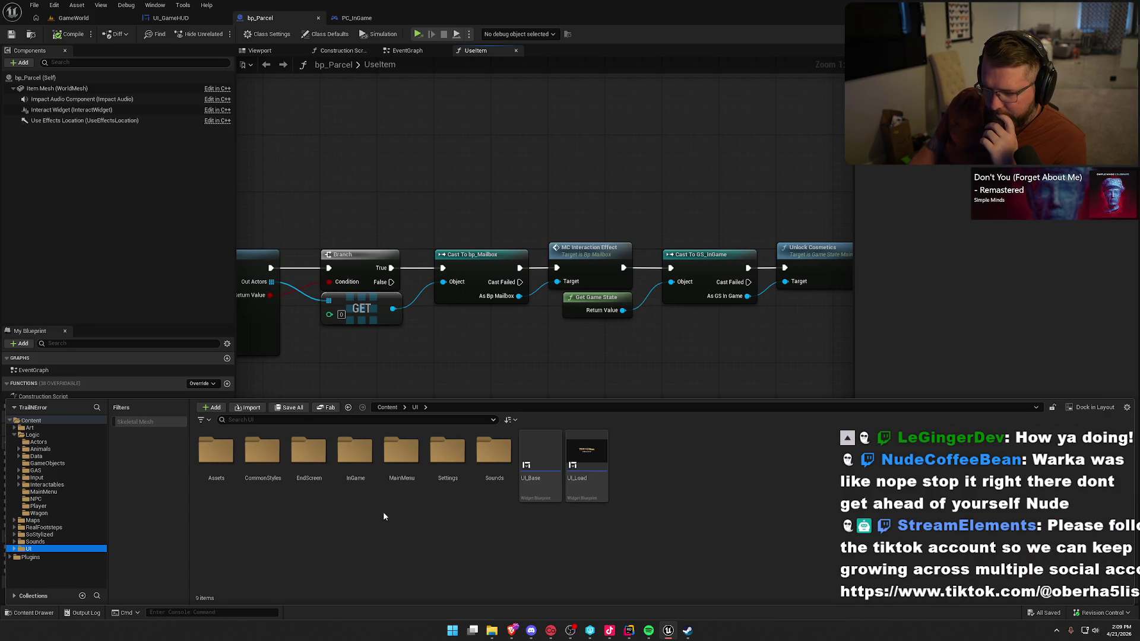
click(401, 454)
click(362, 459)
double_click(362, 459)
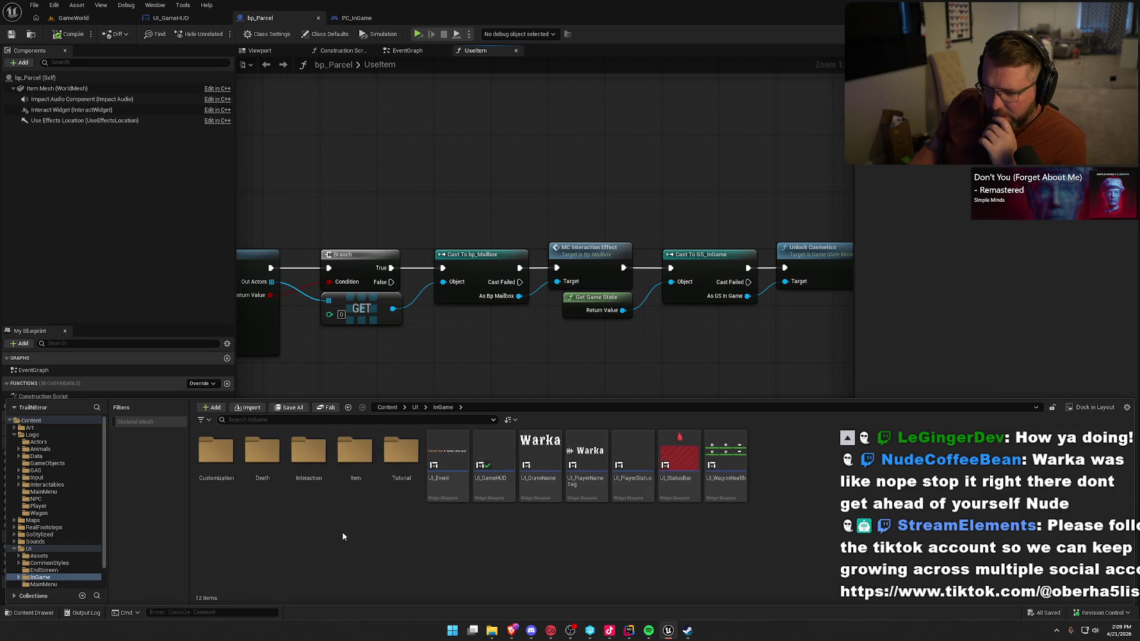
double_click(216, 454)
double_click(230, 480)
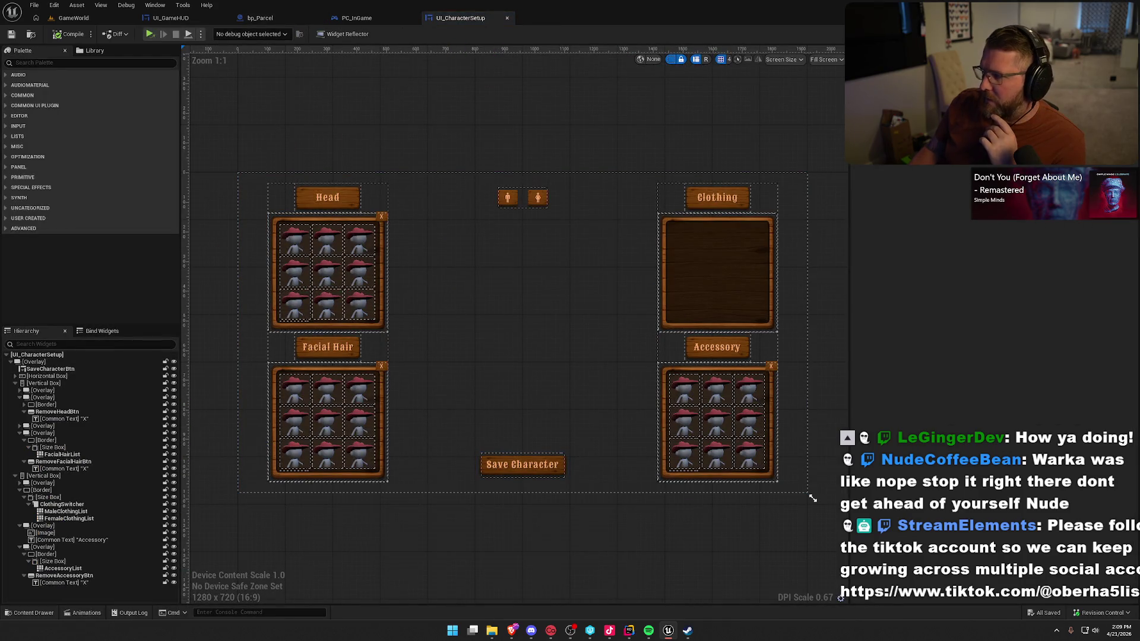
- Add an Event Construct node to the widget's graph and wire it to Update Owned Items
click(1116, 33)
scroll(535, 332, down, 2)
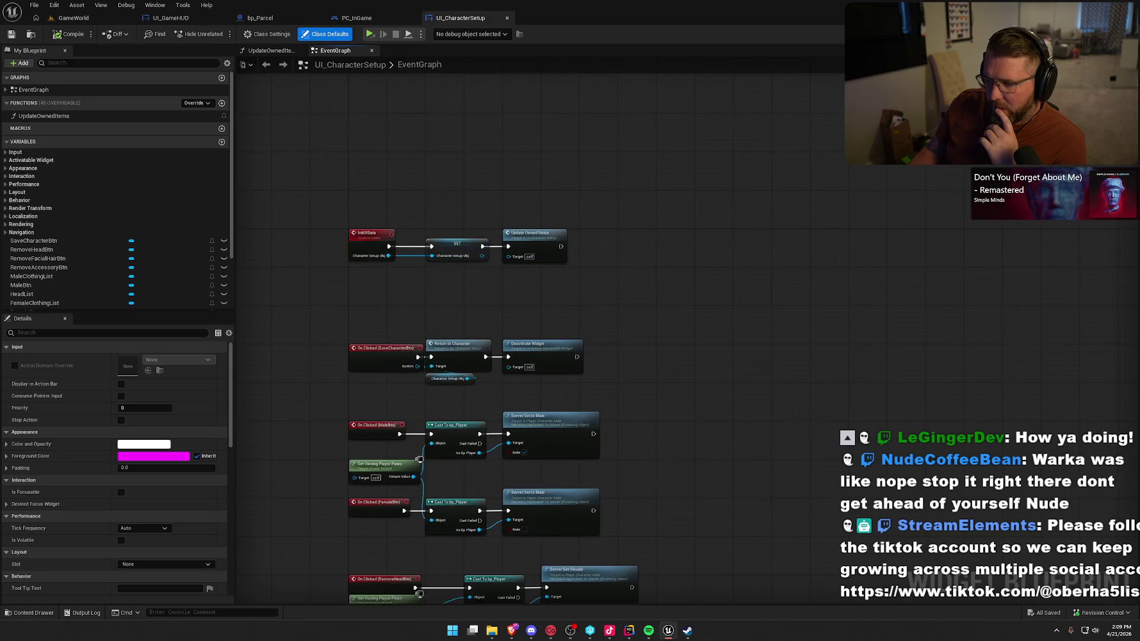
scroll(389, 274, up, 3)
mouse_move(386, 172)
mouse_down()
mouse_move(646, 325)
mouse_move(566, 301)
mouse_up()
click(626, 290)
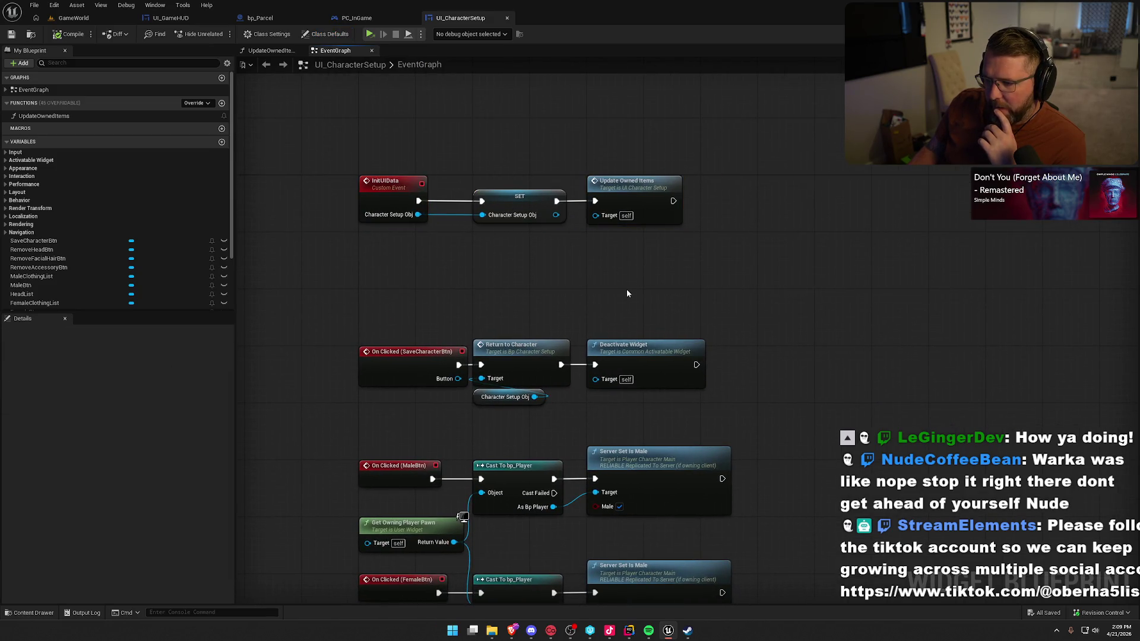
click(392, 196)
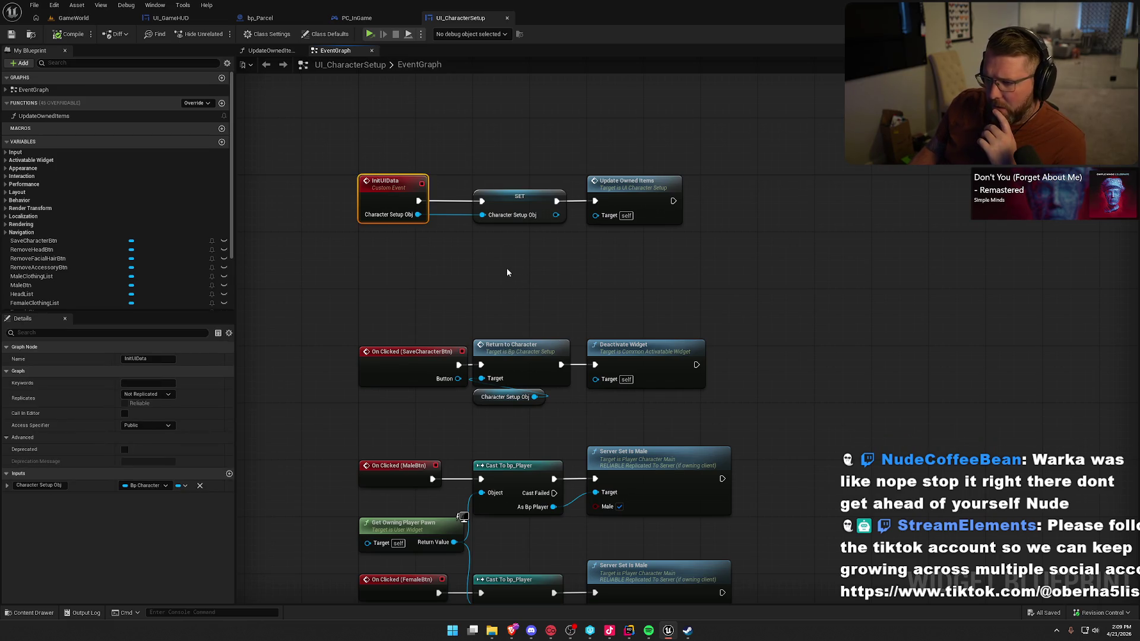
right_click(377, 250)
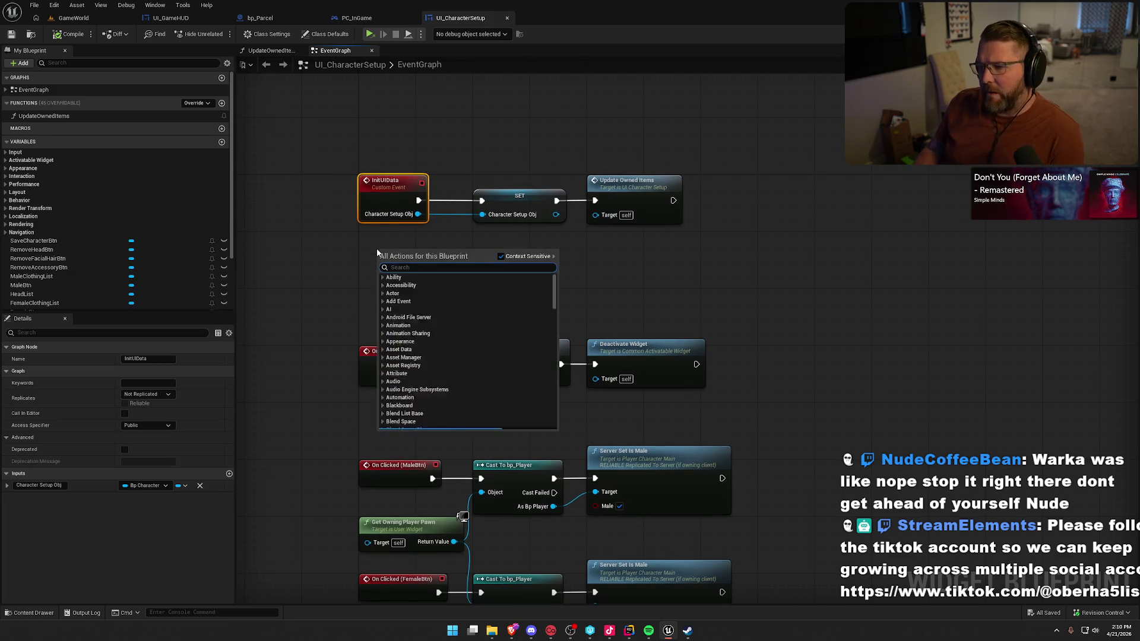
text(event)
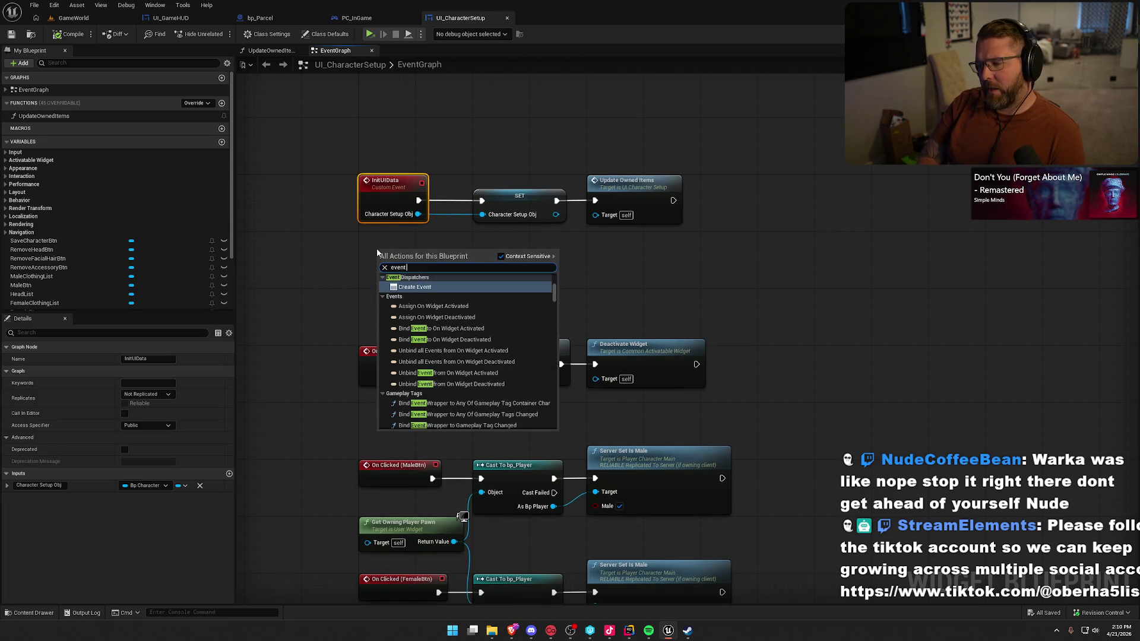
text( construct)
key(Return)
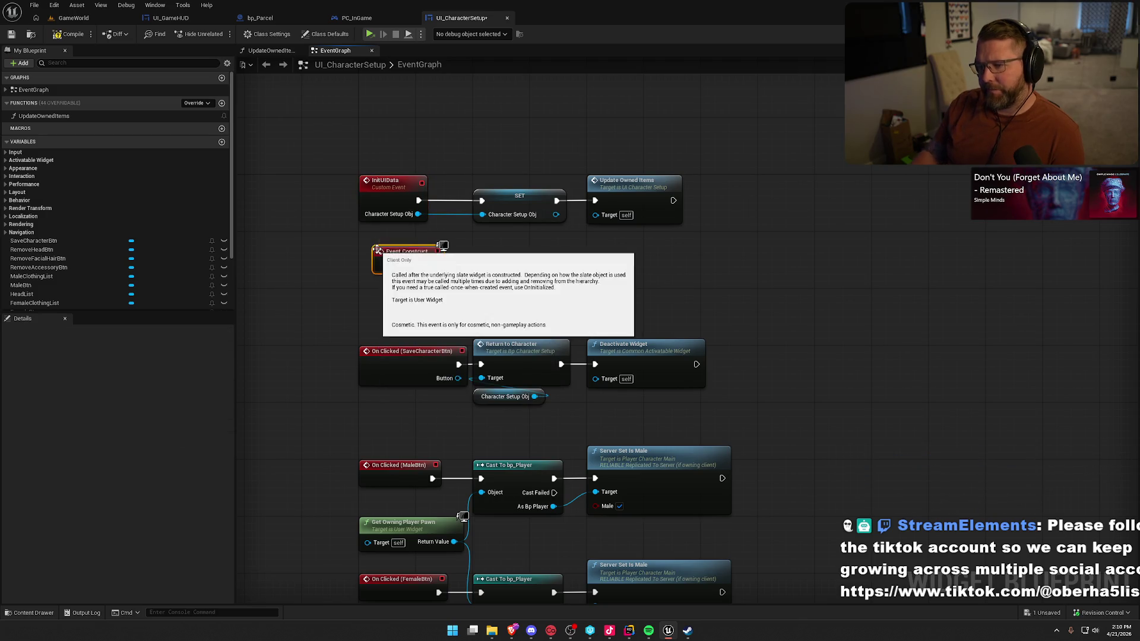
drag(434, 266, 595, 201)
mouse_move(395, 256)
mouse_down()
mouse_move(515, 250)
mouse_move(495, 243)
mouse_up()
click(471, 287)
- Compile UI_CharacterSetup, confirm the check-out, and open the UpdateOwnedItems function graph
click(69, 34)
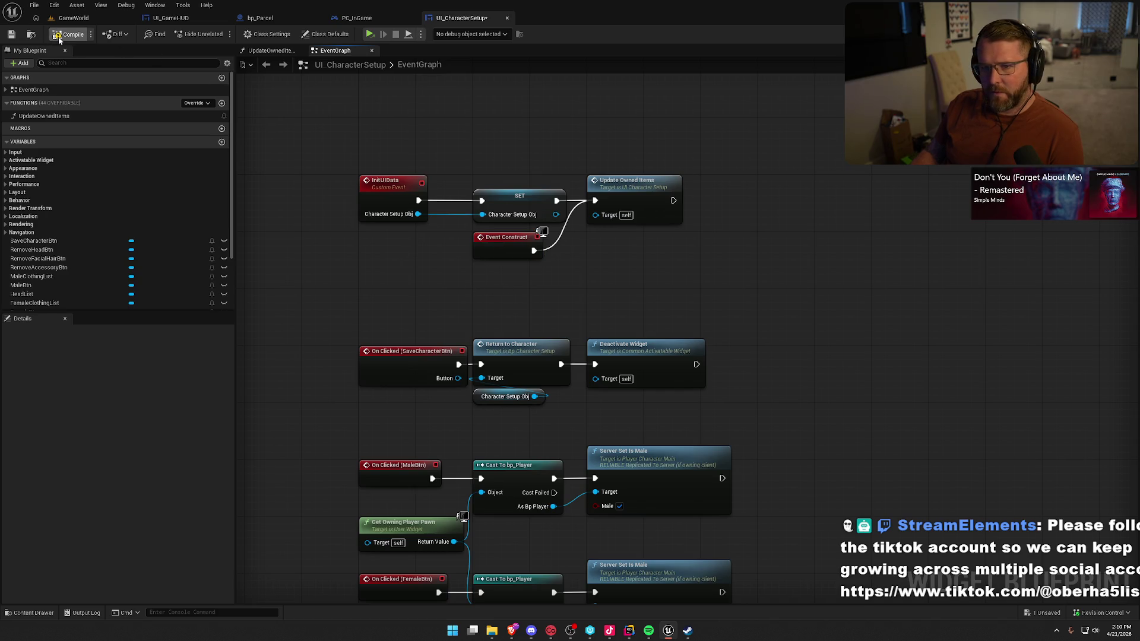
click(584, 418)
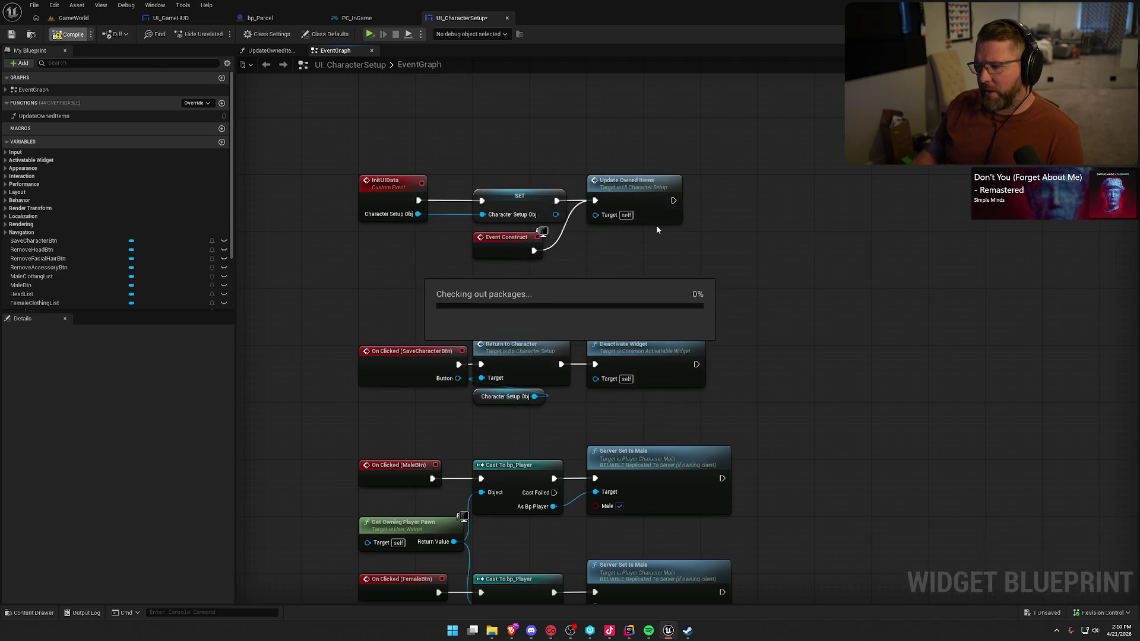
double_click(631, 194)
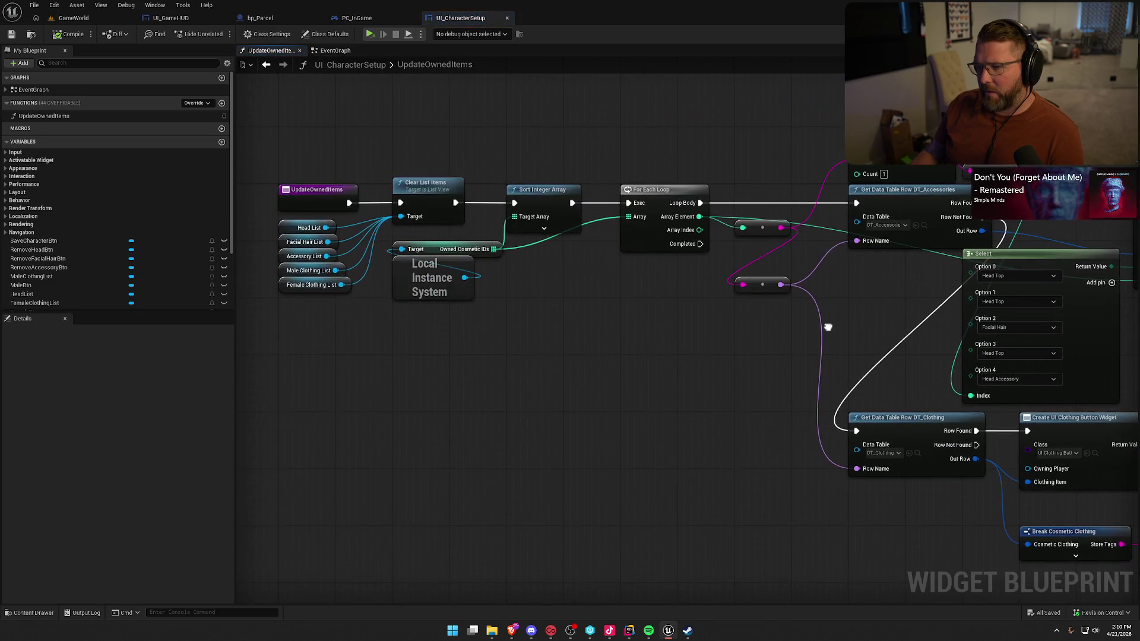
- Go through the GameWorld, UI_GameHUD and bp_Parcel tabs to reach PC_InGame's SteamUnlockCosmetic graph
click(74, 18)
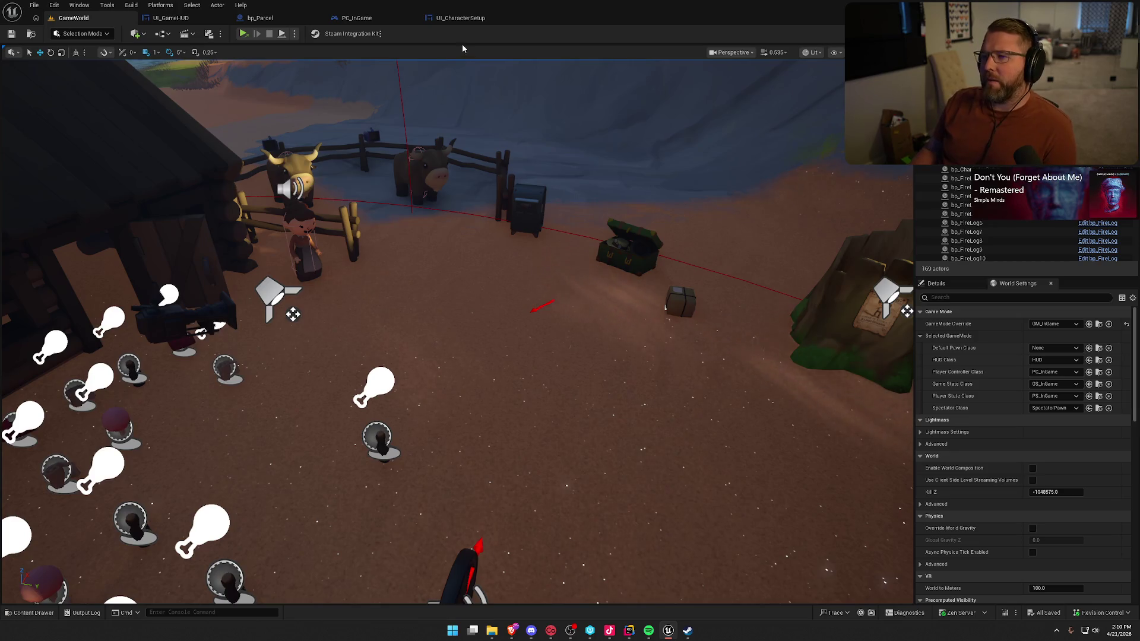
click(190, 18)
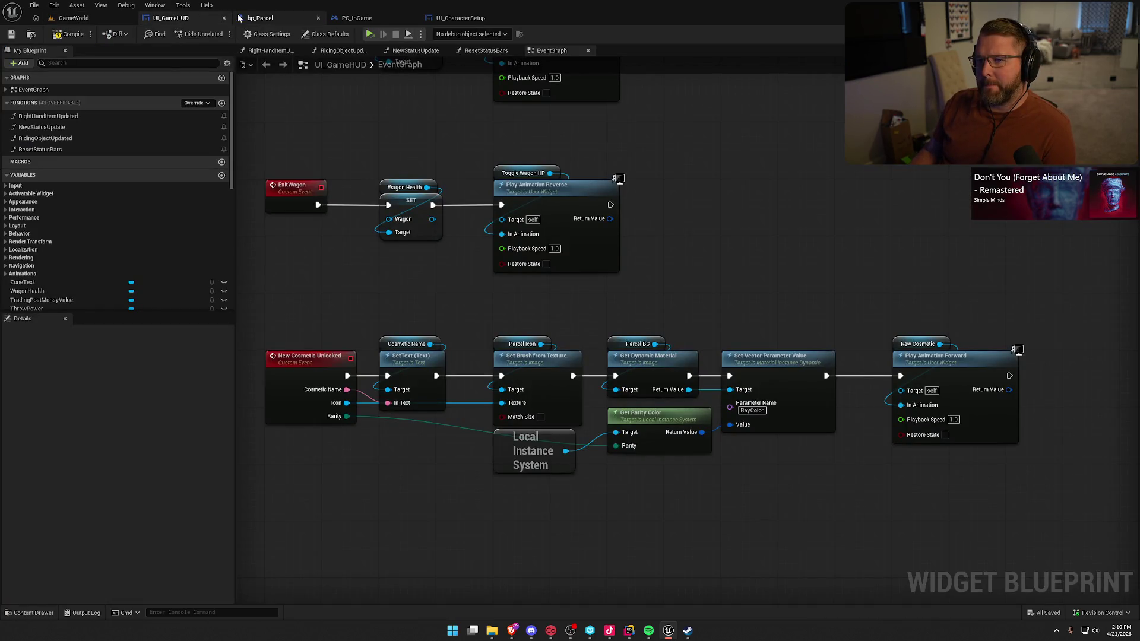
click(273, 21)
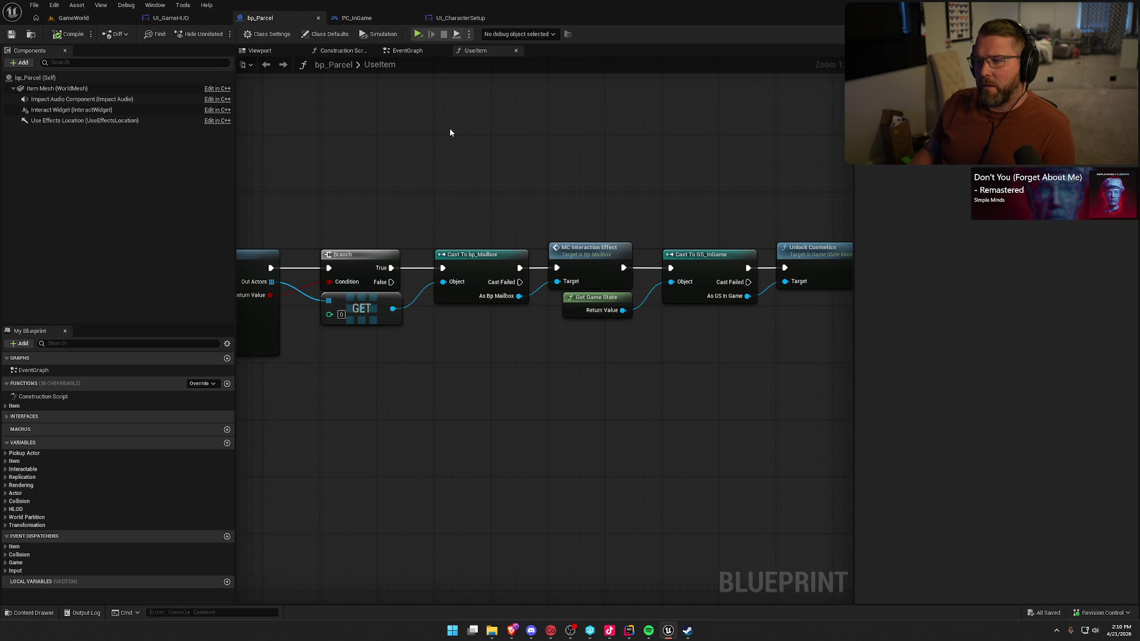
click(356, 17)
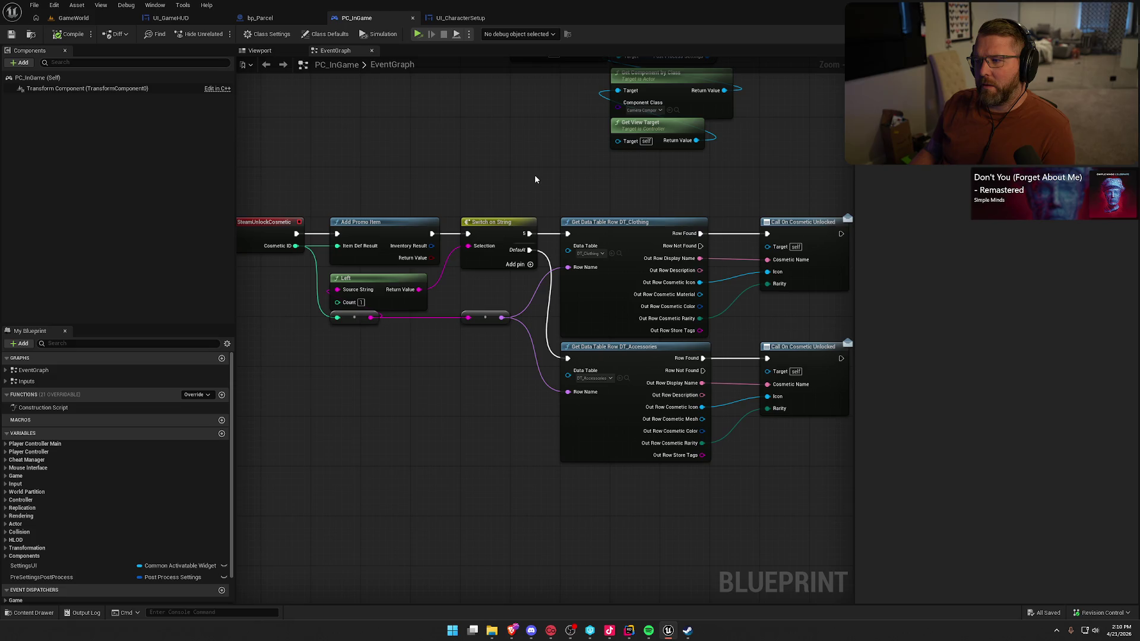
drag(554, 177, 594, 185)
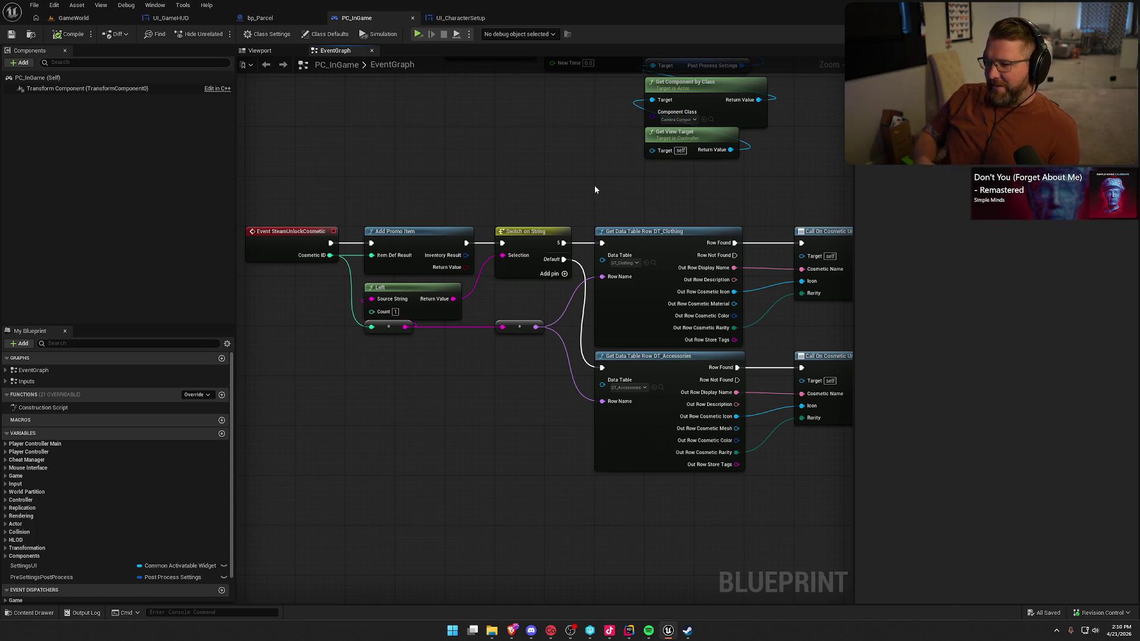
drag(600, 183, 521, 180)
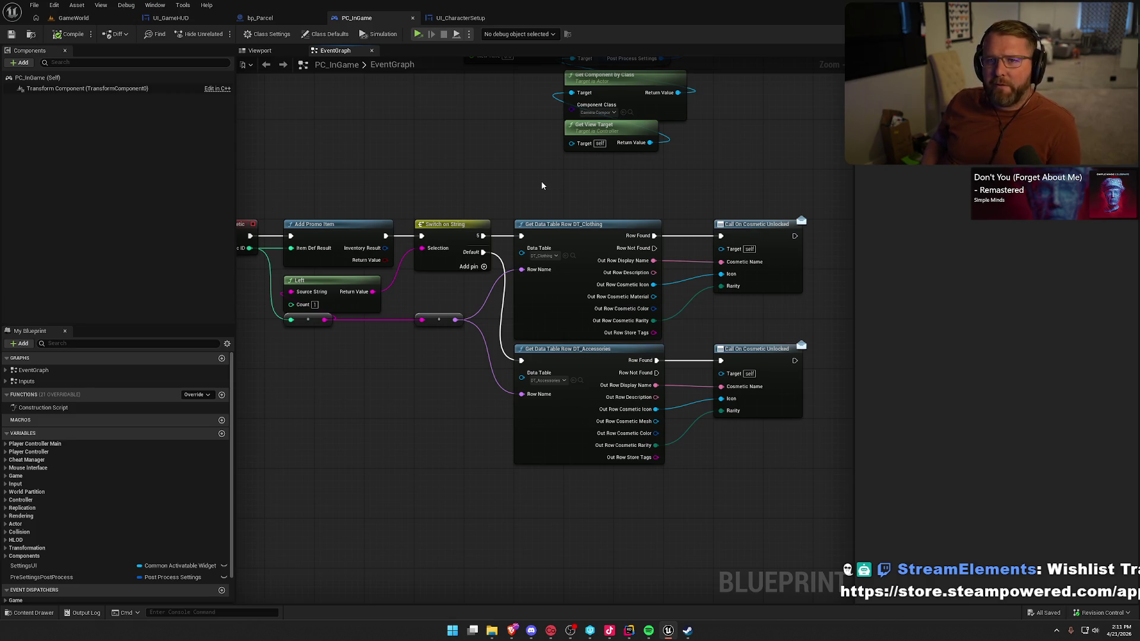
drag(430, 148, 475, 167)
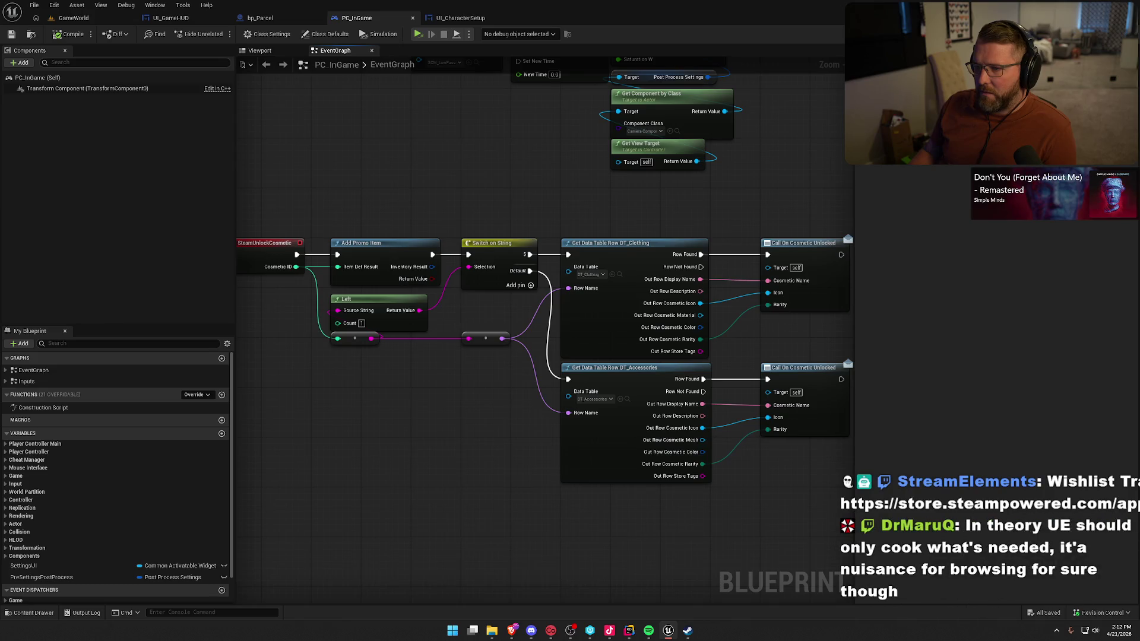
- Select and inspect the Owned Cosmetic IDs getter in UpdateOwnedItems, then switch to Rider
click(460, 18)
click(442, 285)
mouse_move(408, 288)
mouse_down()
mouse_move(356, 263)
mouse_move(355, 250)
mouse_up()
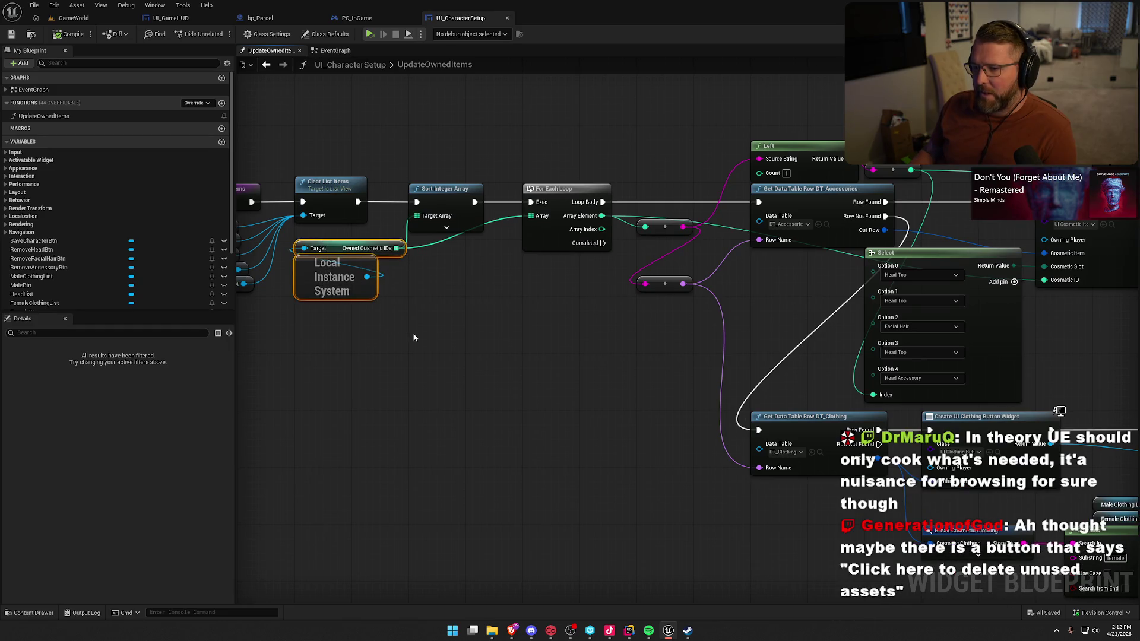
right_click(335, 250)
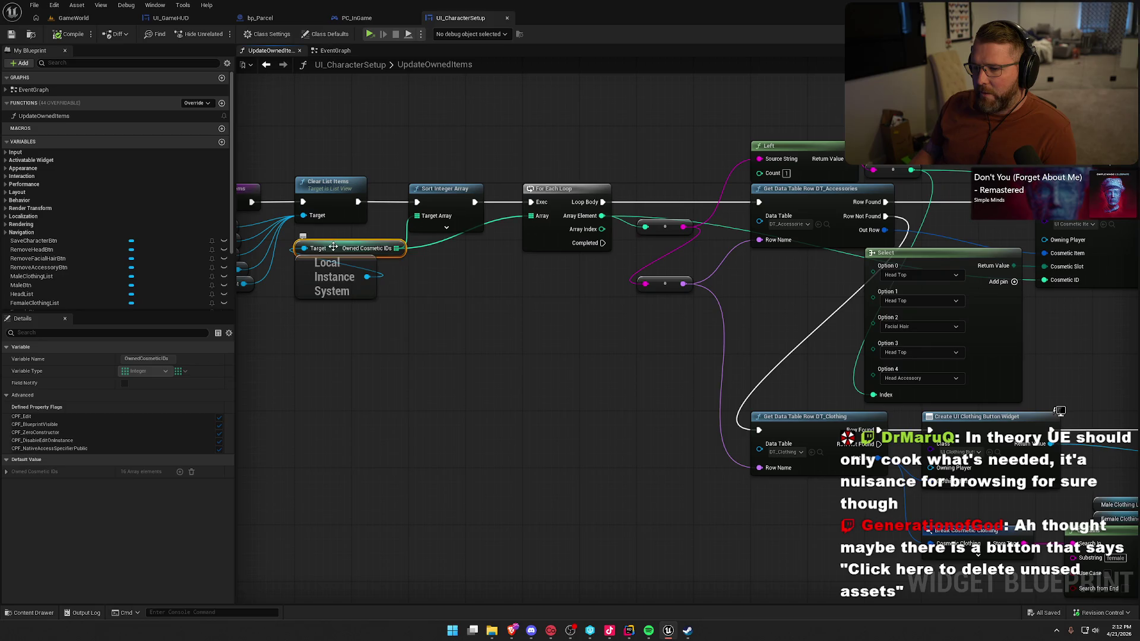
click(593, 388)
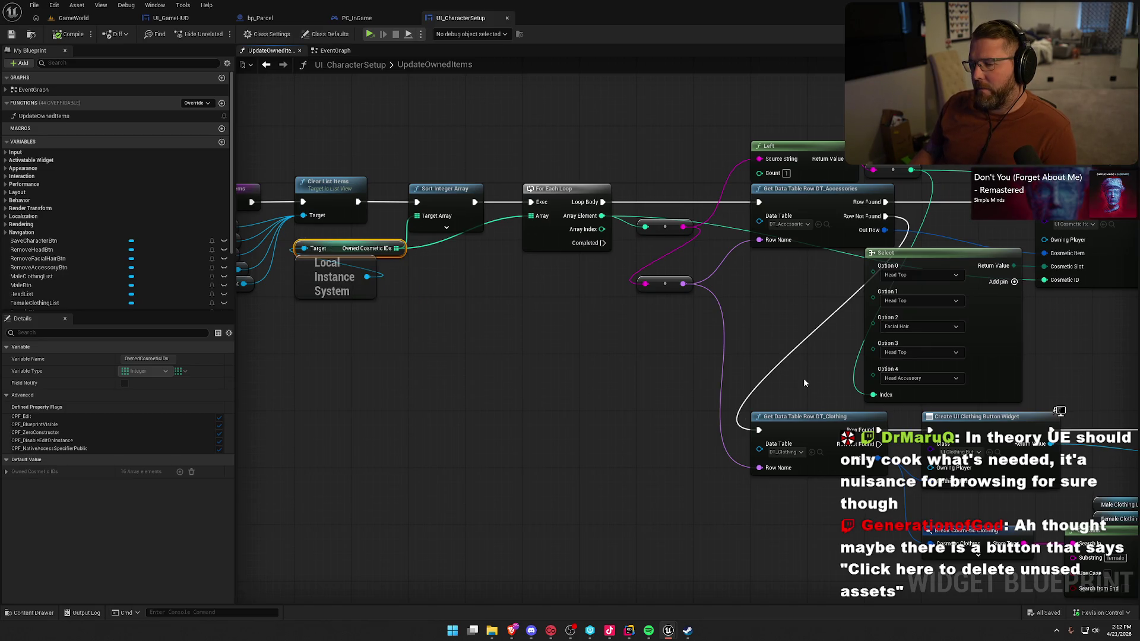
click(629, 630)
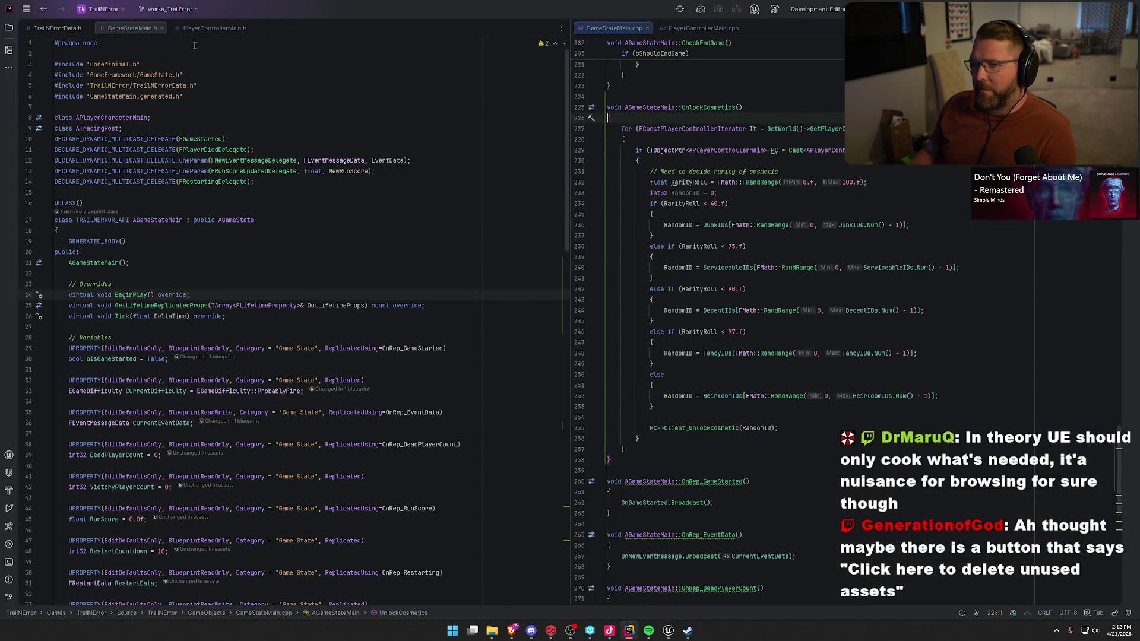
- Arrange LocalInstanceSystem.h and LocalInstanceSystem.cpp in split panes, closing TrailNErrorData.h
click(8, 28)
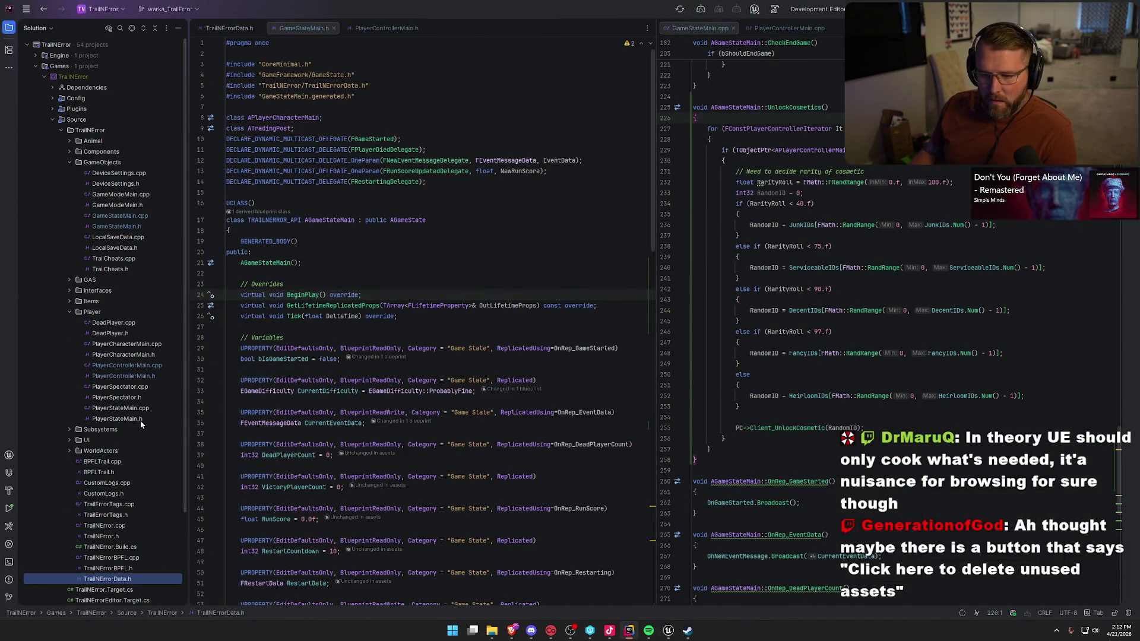
click(70, 429)
double_click(119, 440)
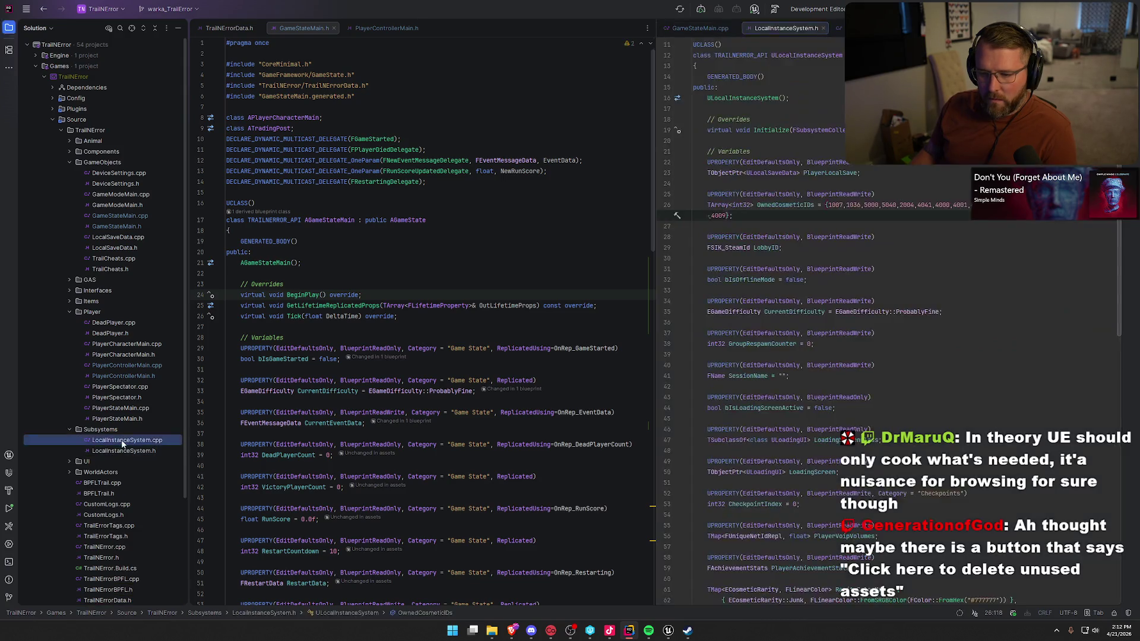
click(8, 27)
drag(683, 28, 124, 57)
drag(703, 28, 611, 39)
drag(136, 29, 54, 30)
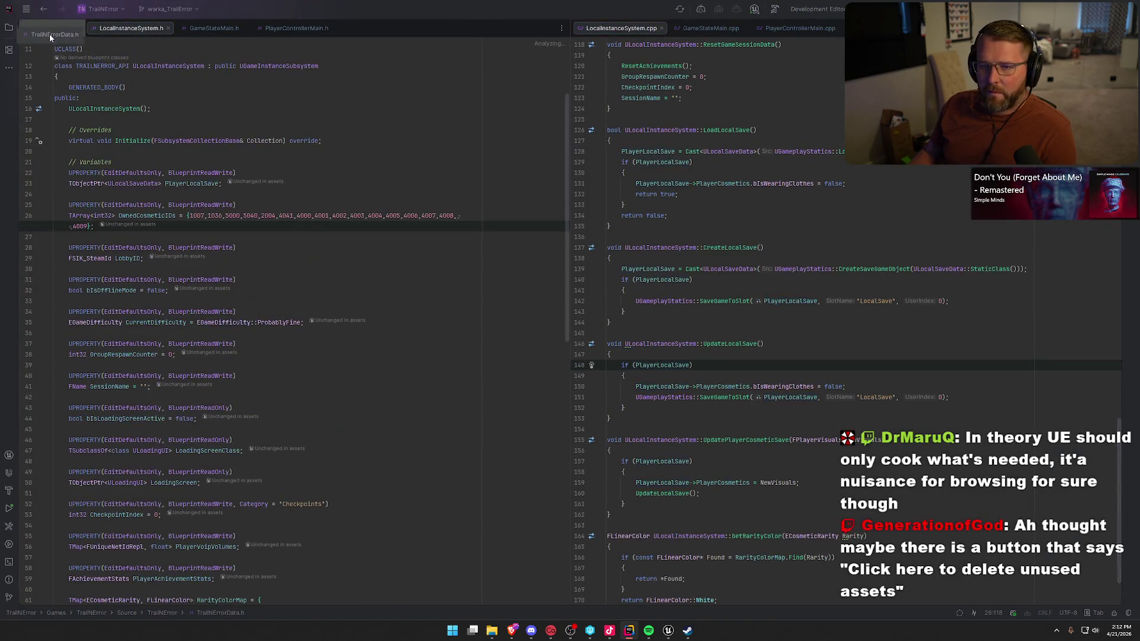
middle_click(54, 29)
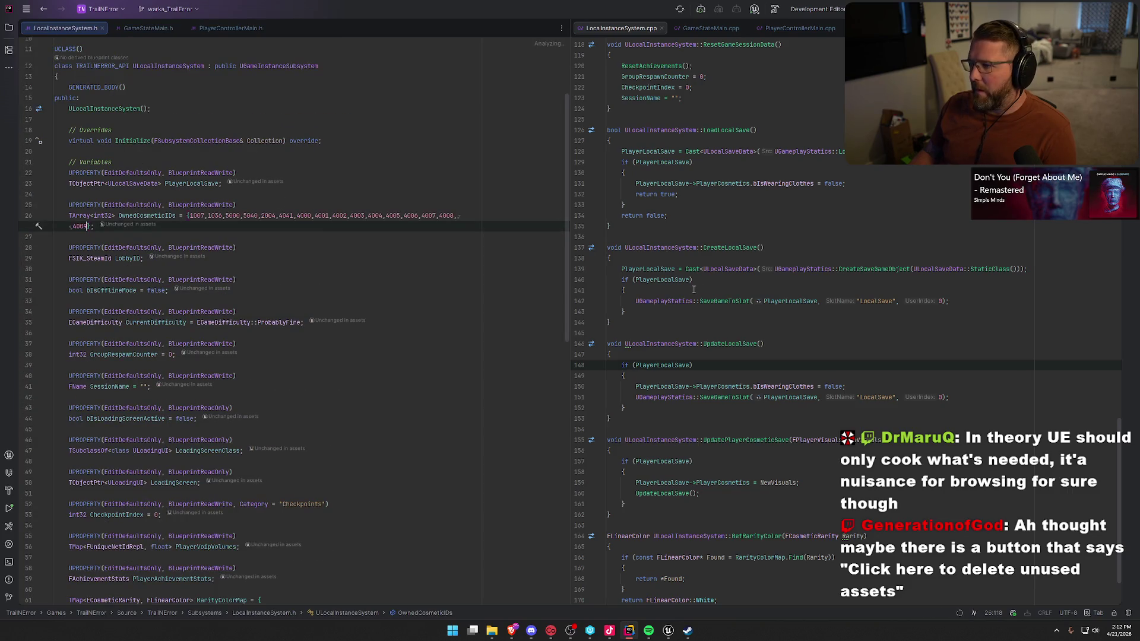
- Jump to the CreateLocalSave definition in LocalInstanceSystem.cpp
scroll(700, 281, up, 10)
scroll(701, 281, up, 20)
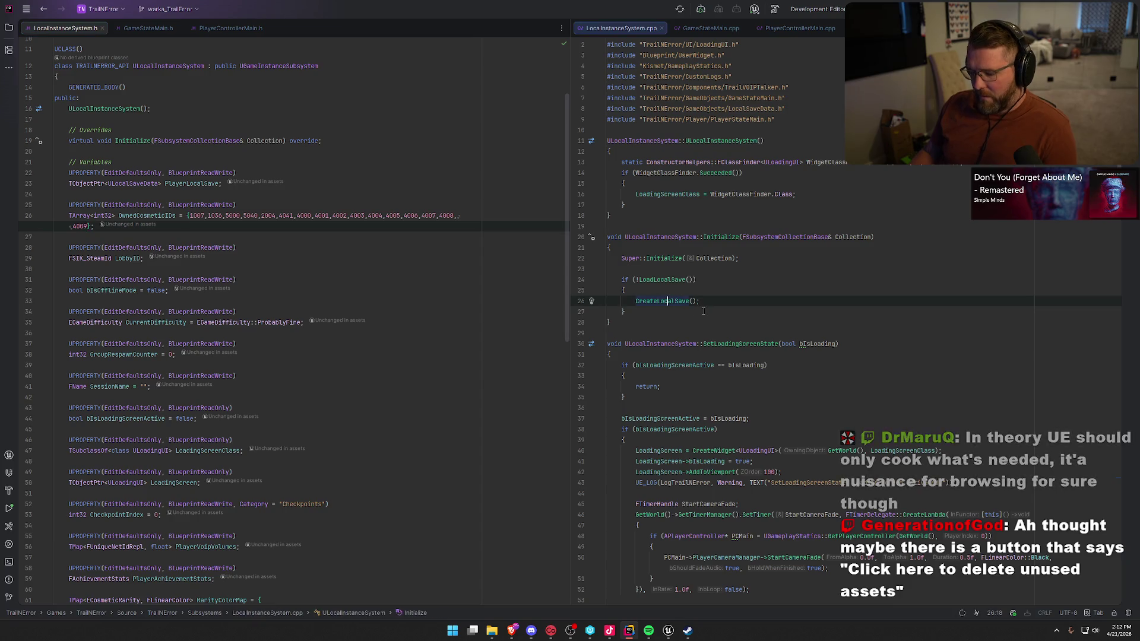
ctrl+click(665, 301)
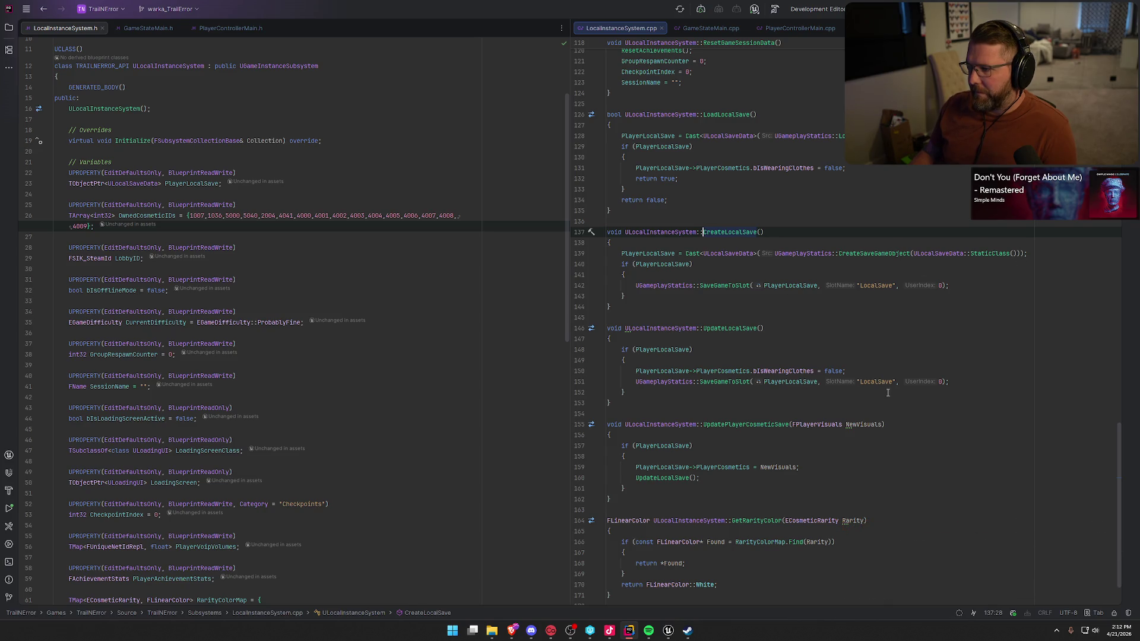
scroll(887, 393, up, 6)
key(ctrl+f)
- Search LocalInstanceSystem.h for 'owned' to locate the OwnedCosmeticIDs default list
text(owned)
scroll(887, 392, down, 6)
click(457, 354)
key(ctrl+f)
text(own)
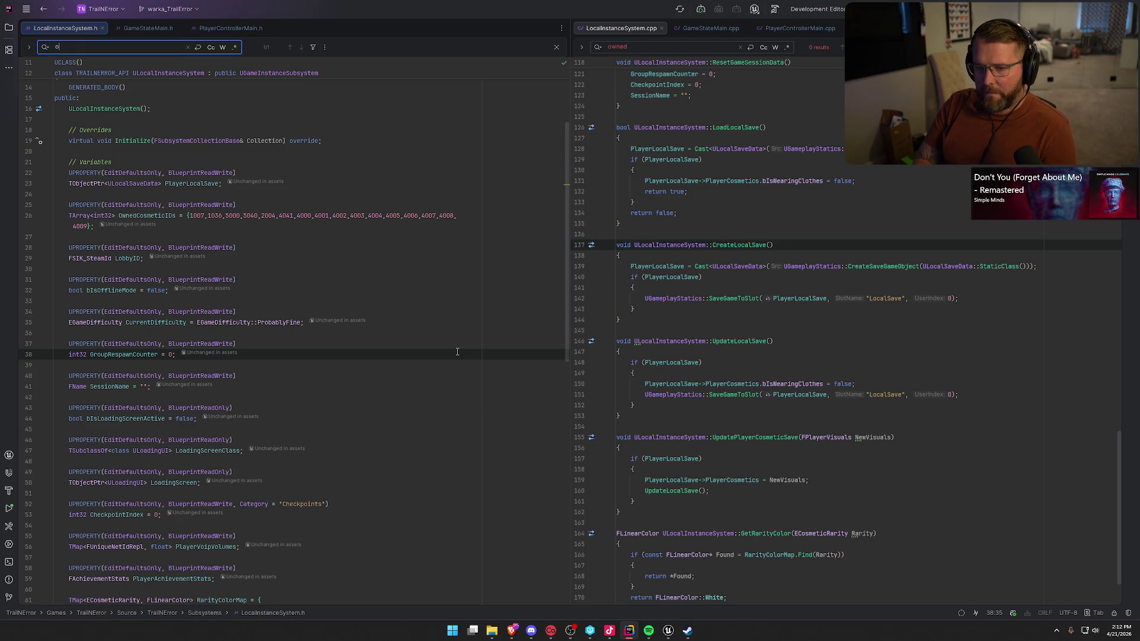
text(ed)
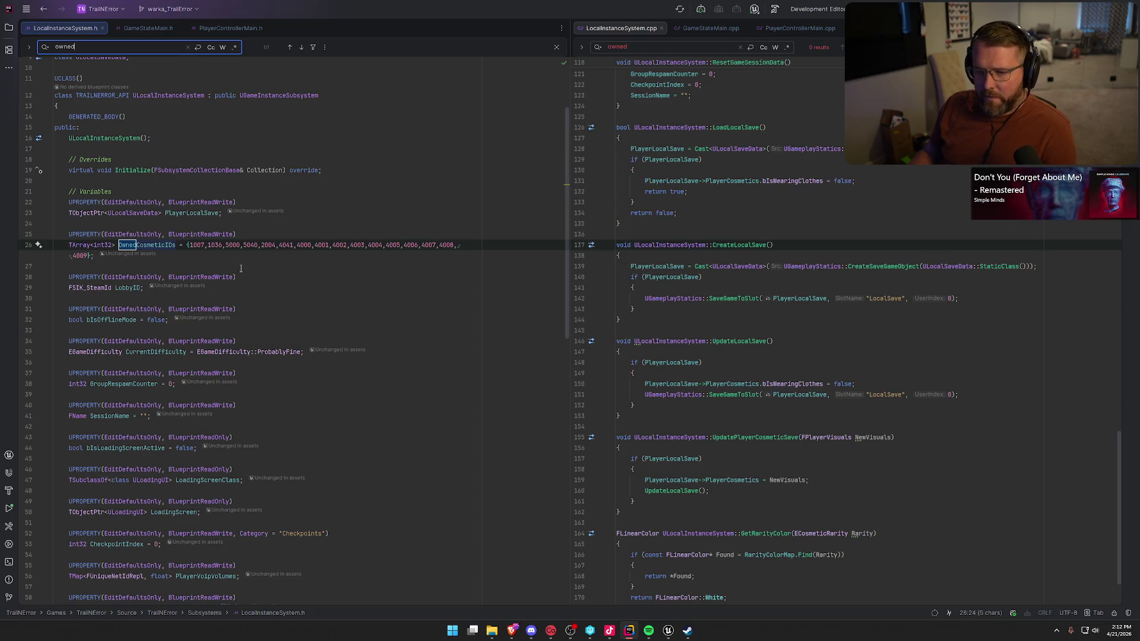
click(87, 255)
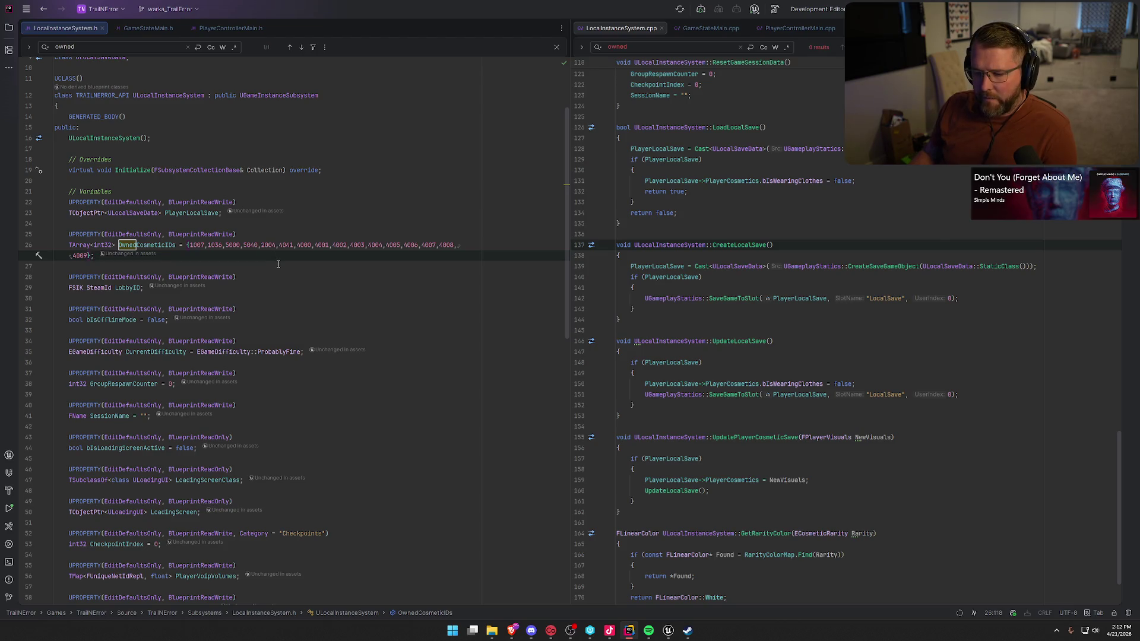
- Delete the IDs after 5040 from the list, close the search, and return to Unreal
shift+click(260, 244)
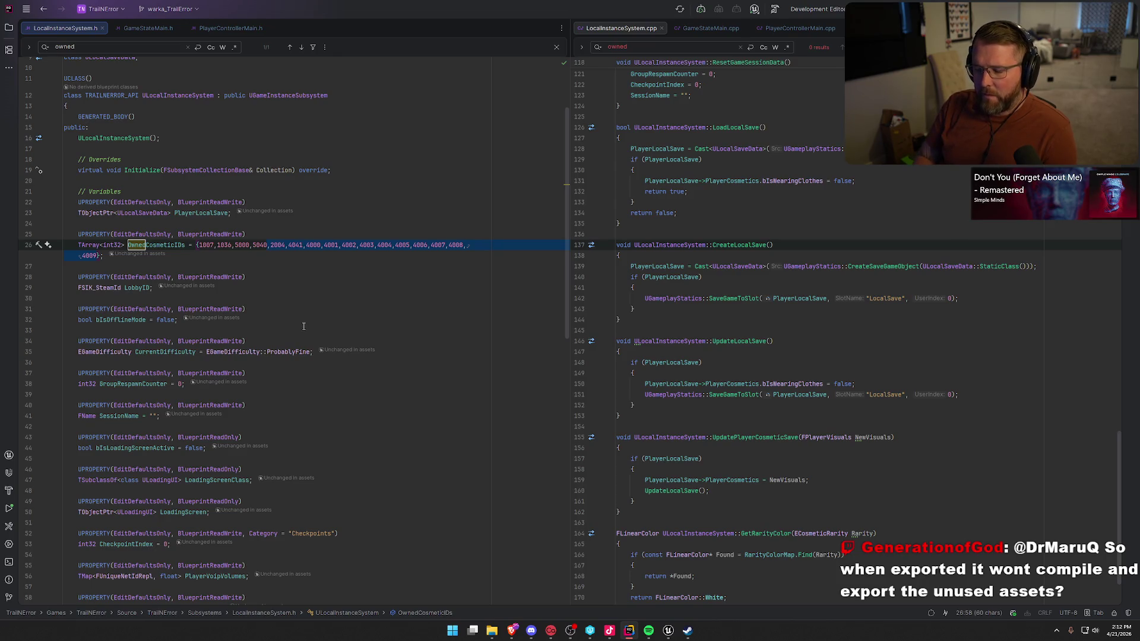
key(Delete)
click(290, 270)
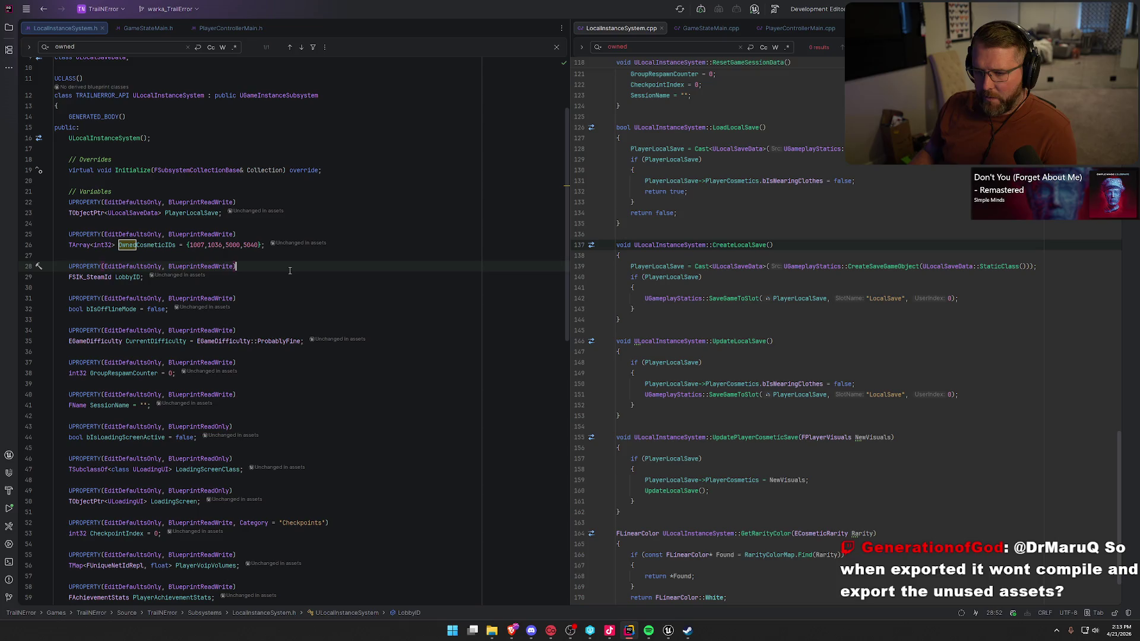
key(Escape)
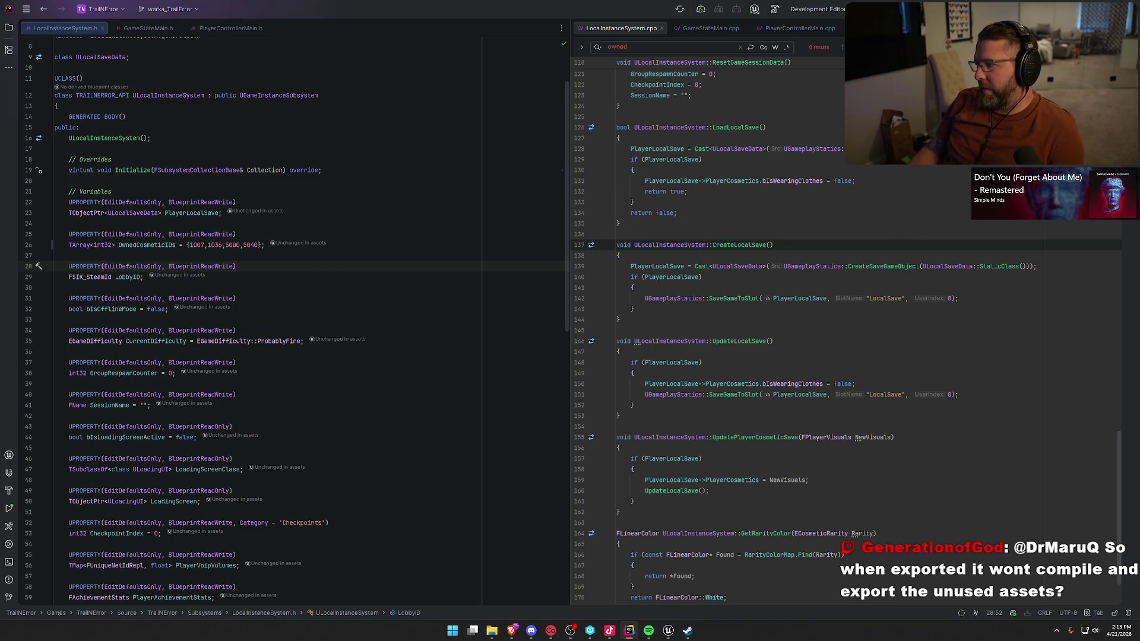
key(alt+Tab)
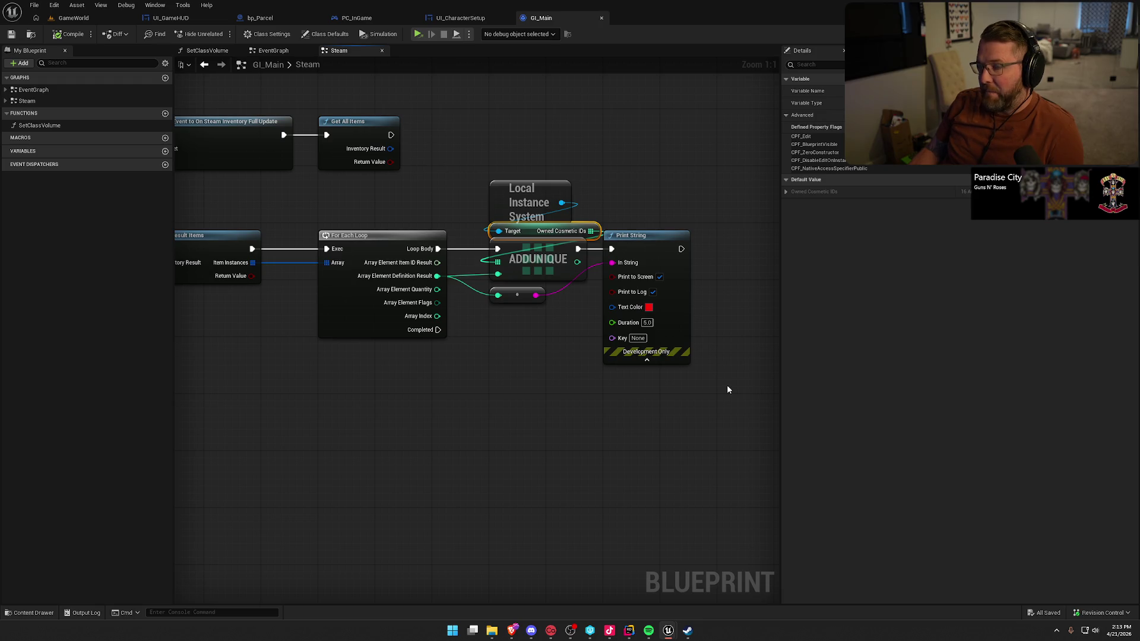
- Delete the debug Print String and its conversion node below ADDUNIQUE in GI_Main's Steam graph
drag(727, 390, 677, 361)
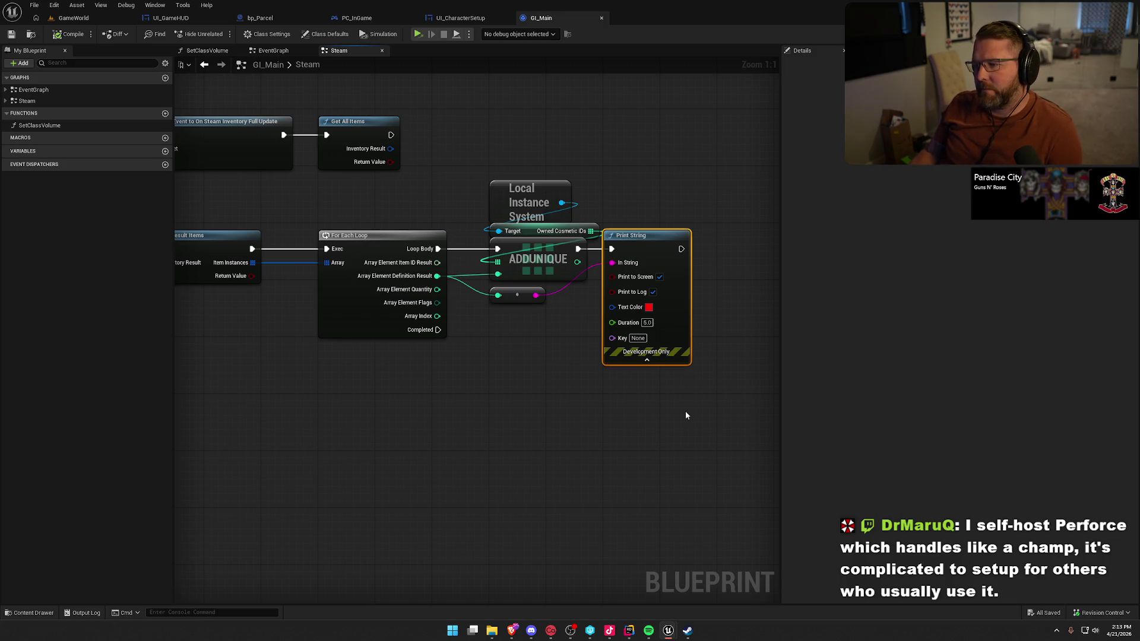
drag(719, 355, 652, 202)
key(Delete)
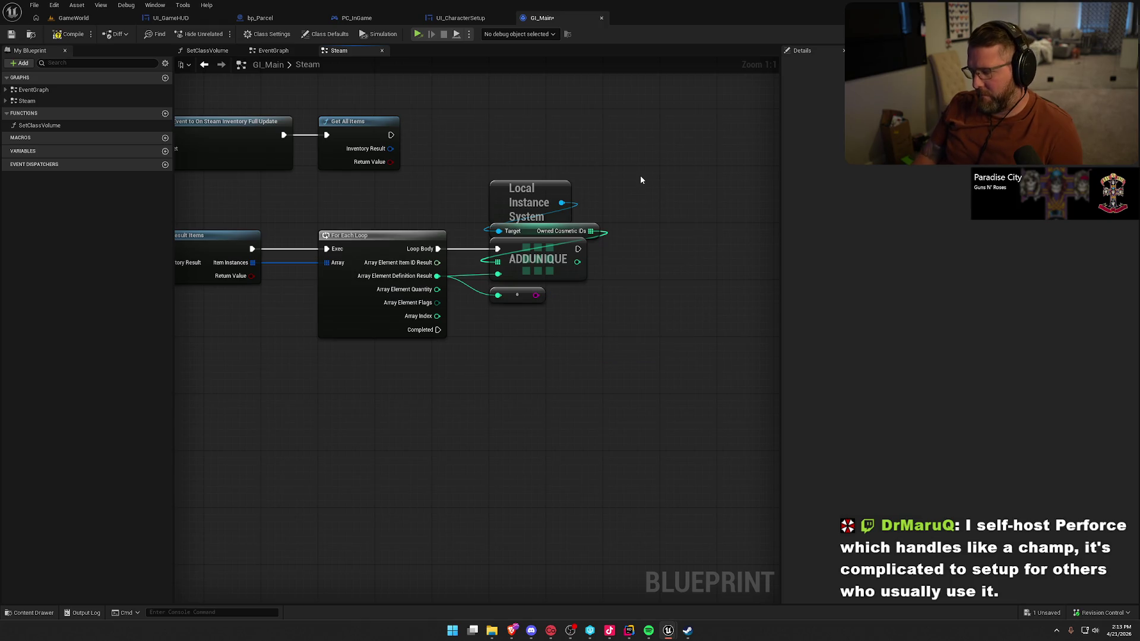
mouse_move(576, 352)
mouse_down()
mouse_move(534, 308)
mouse_move(494, 291)
mouse_up()
key(Delete)
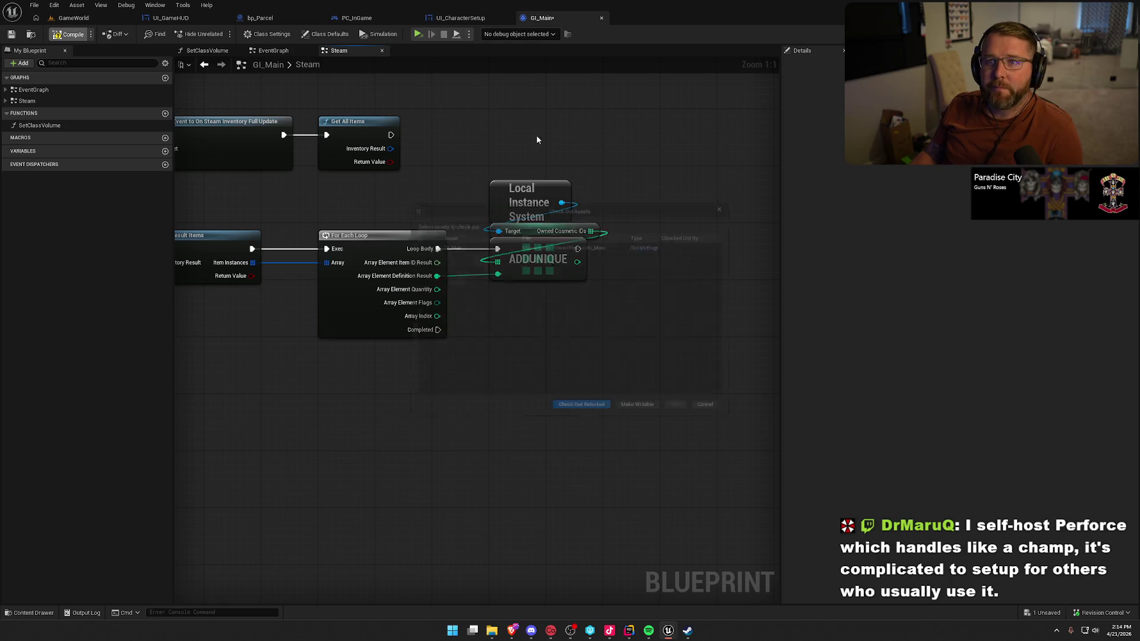
- Save the GI_Main blueprint, checking out its package when prompted
key(ctrl+s)
click(591, 417)
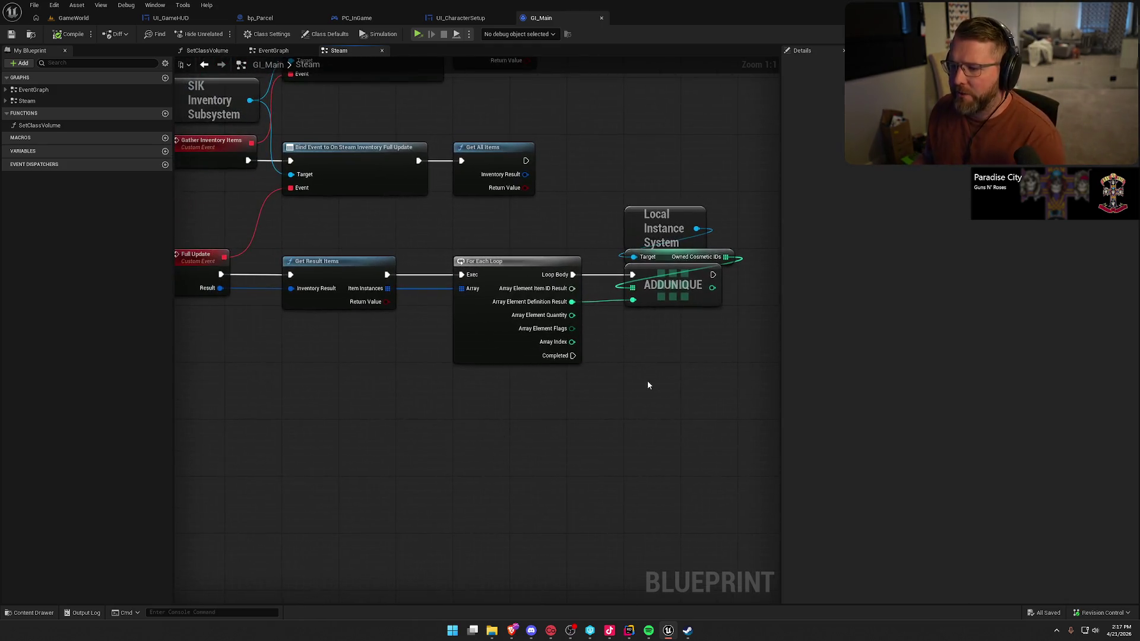
- Select the Add Unique nodes on Owned Cosmetic IDs to copy them into PC_InGame's event graph
drag(696, 355, 626, 198)
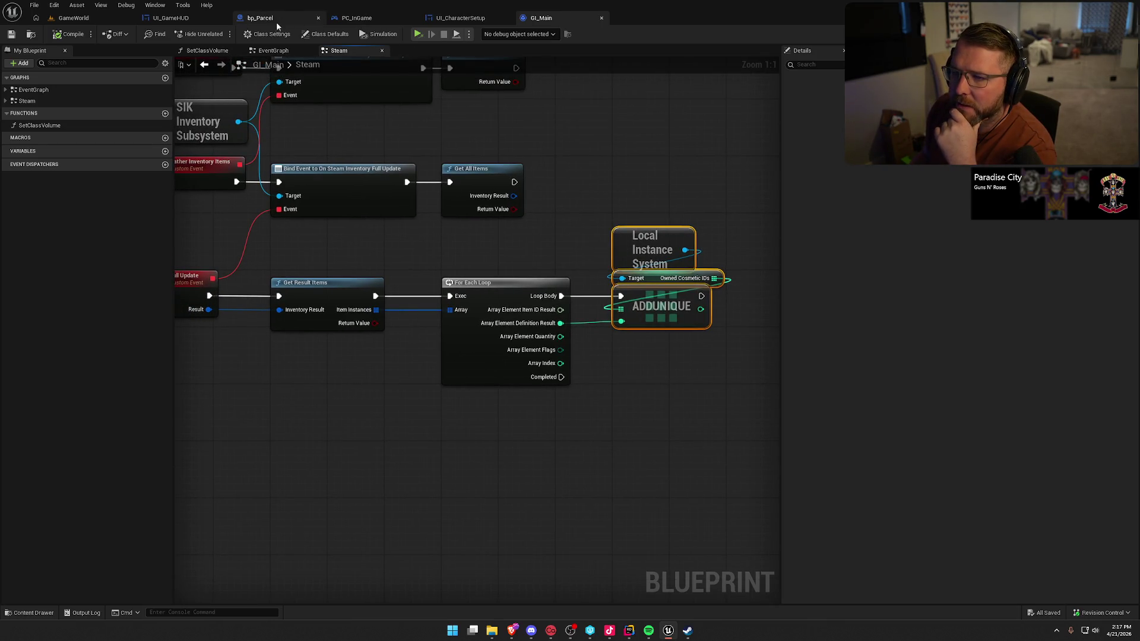
click(364, 19)
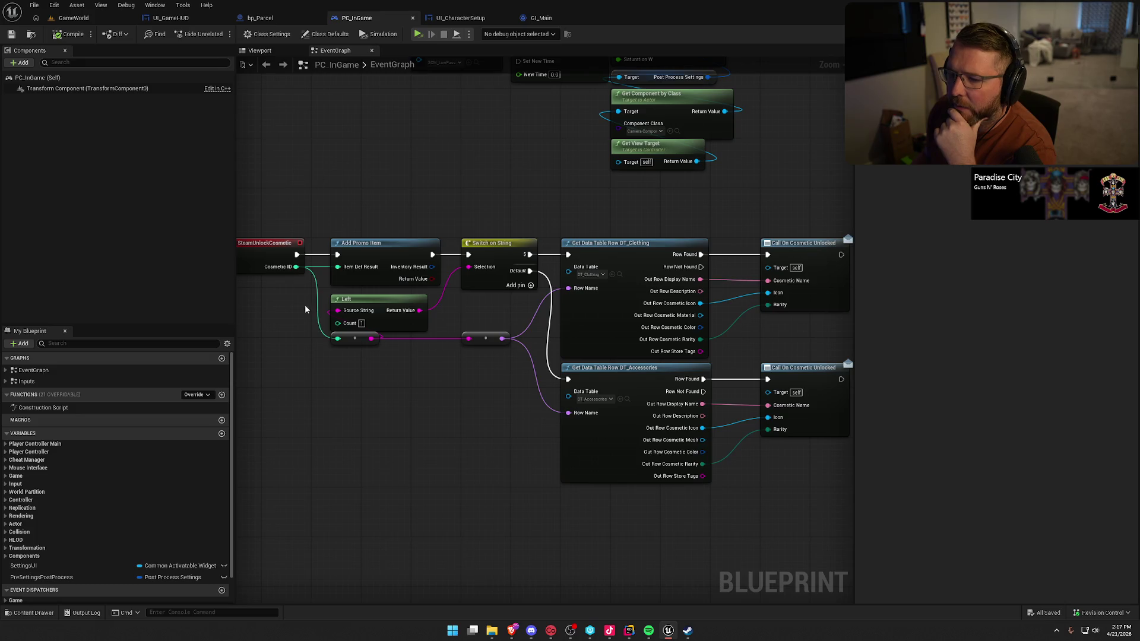
- Paste the copied Add Unique Owned Cosmetic IDs nodes after PC_InGame's unlock event and arrange them
scroll(398, 338, down, 3)
drag(717, 435, 293, 190)
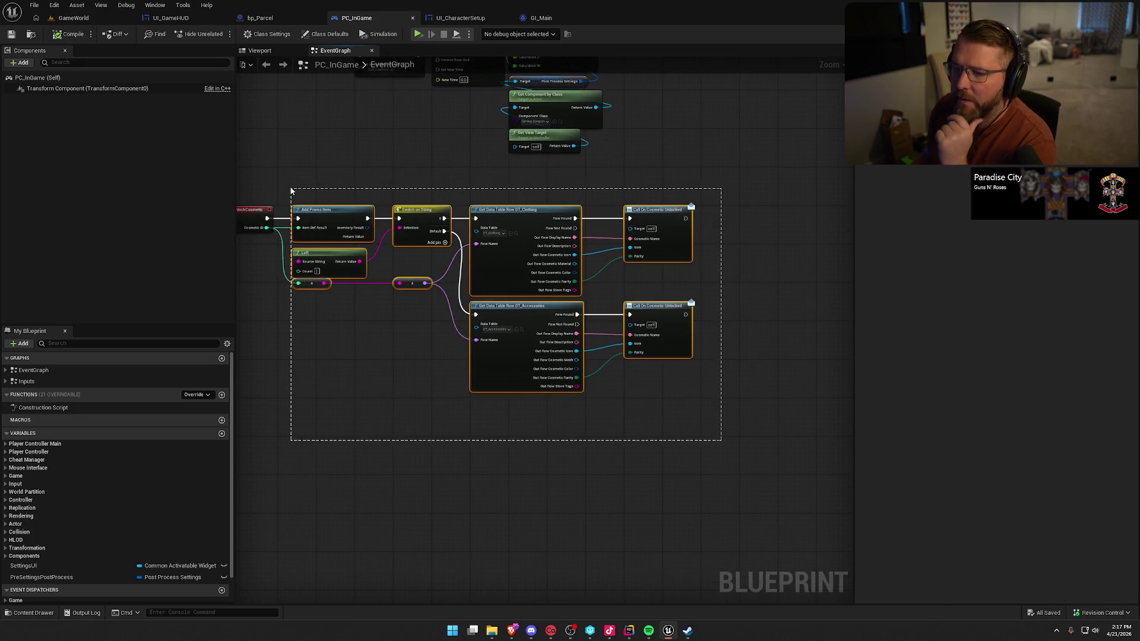
scroll(475, 229, up, 3)
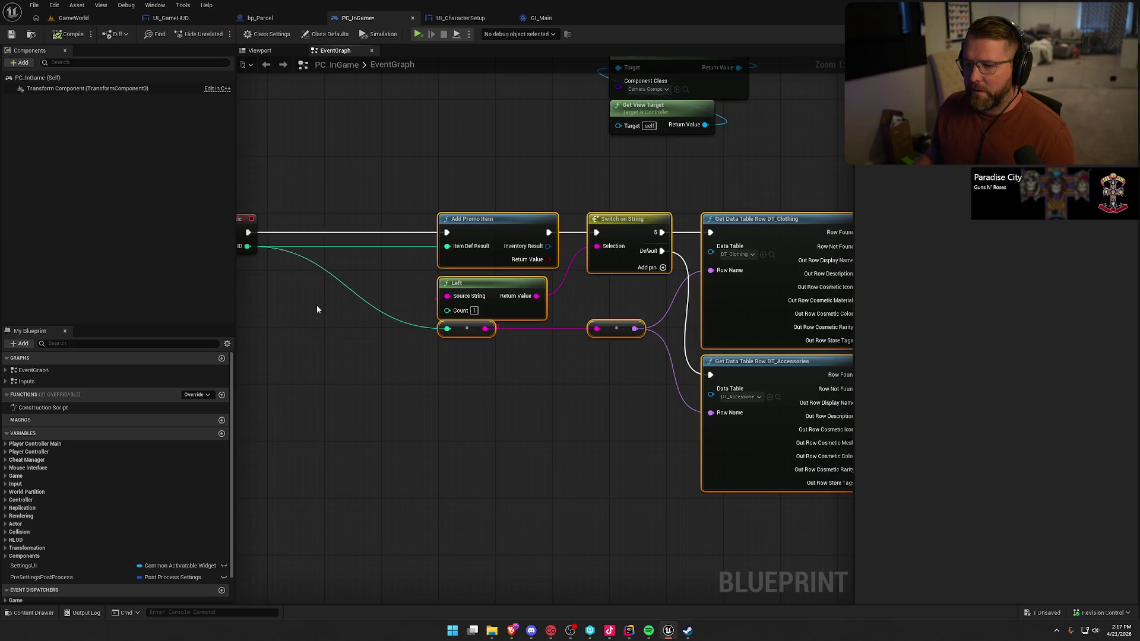
key(ctrl+v)
mouse_move(426, 231)
mouse_down()
mouse_move(363, 267)
mouse_move(363, 280)
mouse_up()
drag(473, 242, 499, 278)
scroll(509, 157, down, 4)
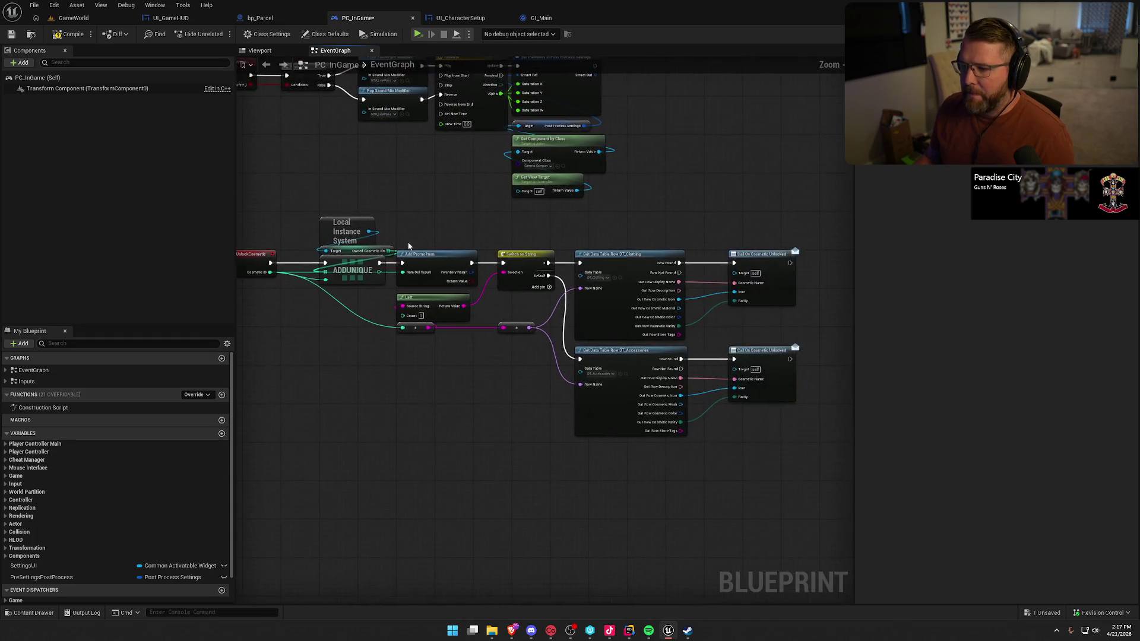
drag(768, 447, 365, 251)
scroll(379, 249, up, 4)
drag(425, 315, 367, 316)
click(99, 79)
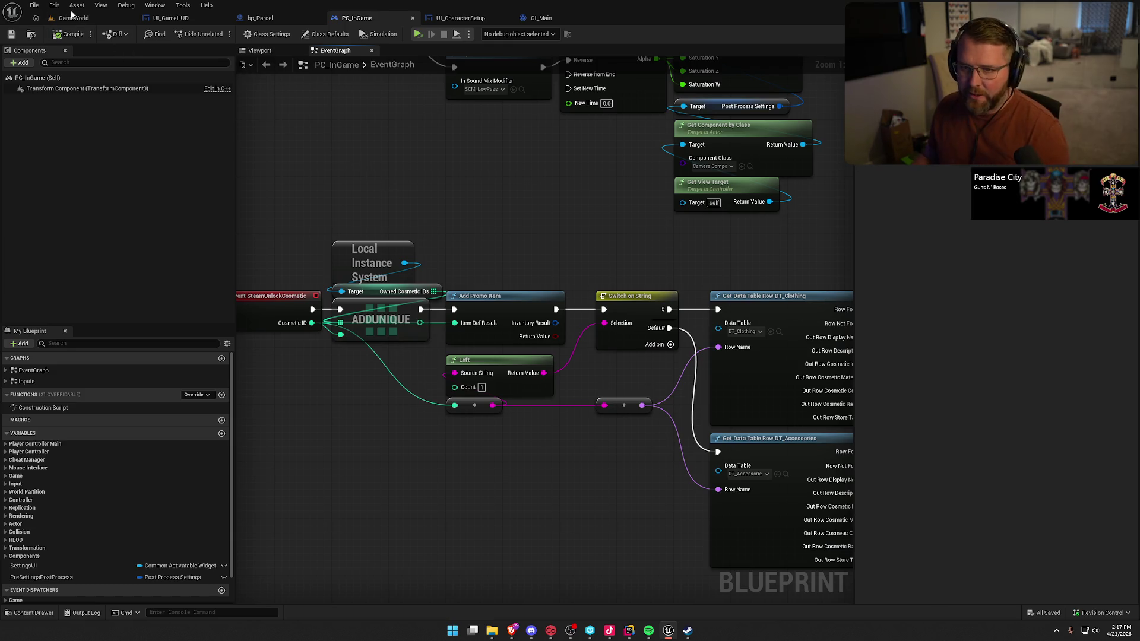
- Start a Play-in-Editor session of the GameWorld level and run the character across the map
click(72, 16)
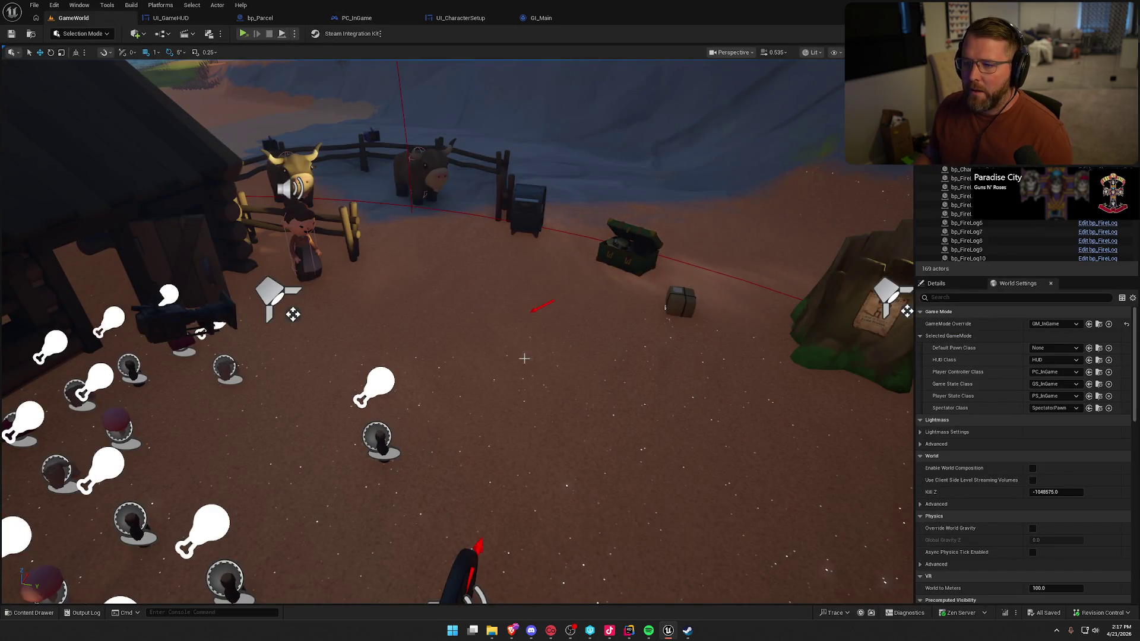
click(296, 34)
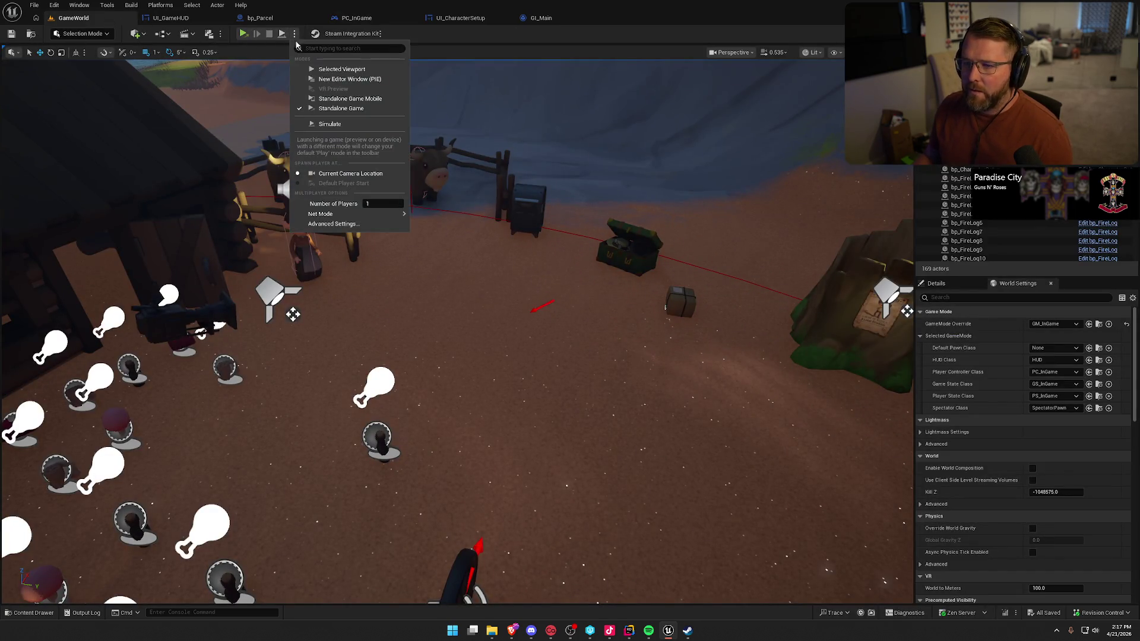
click(326, 72)
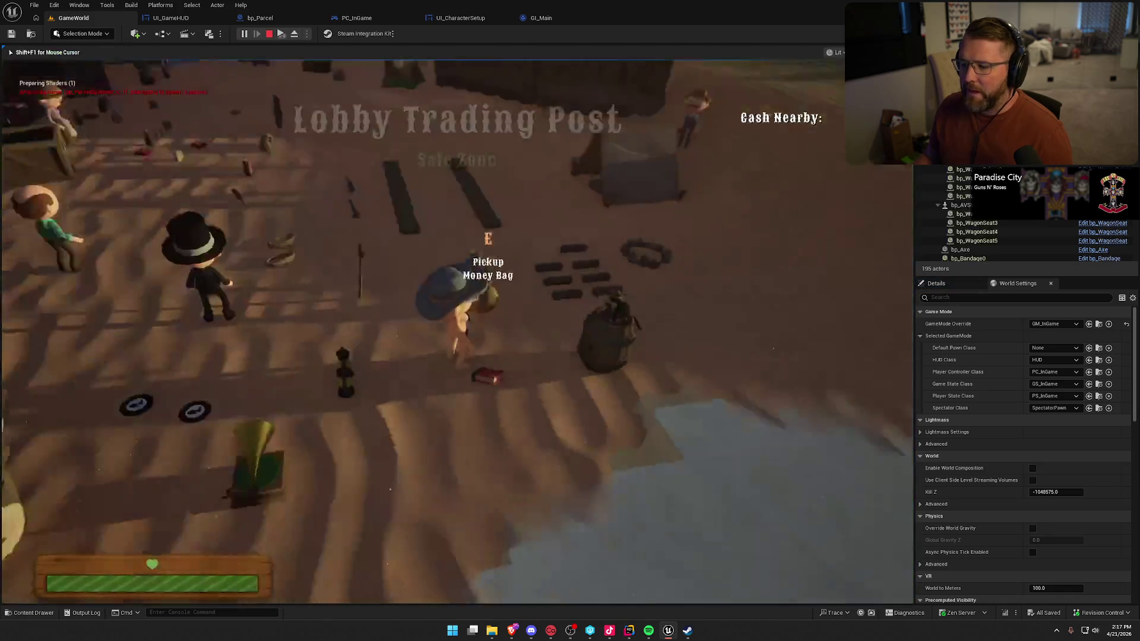
key(shift+w)
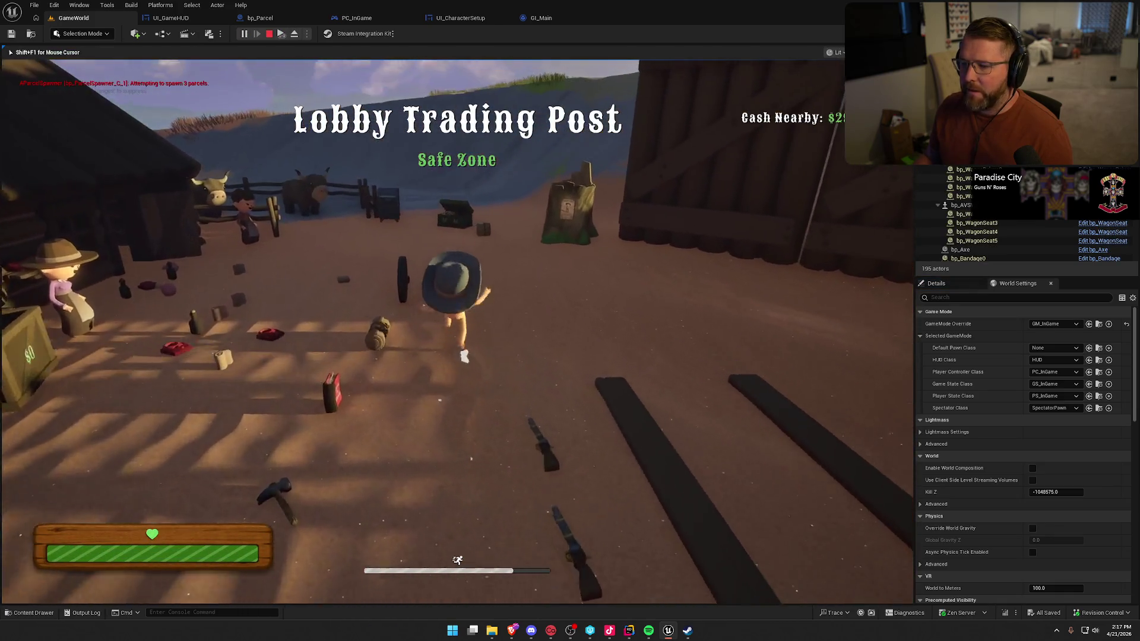
- Run to the mailbox, deposit the parcel and check the character customization screen
key(shift+w)
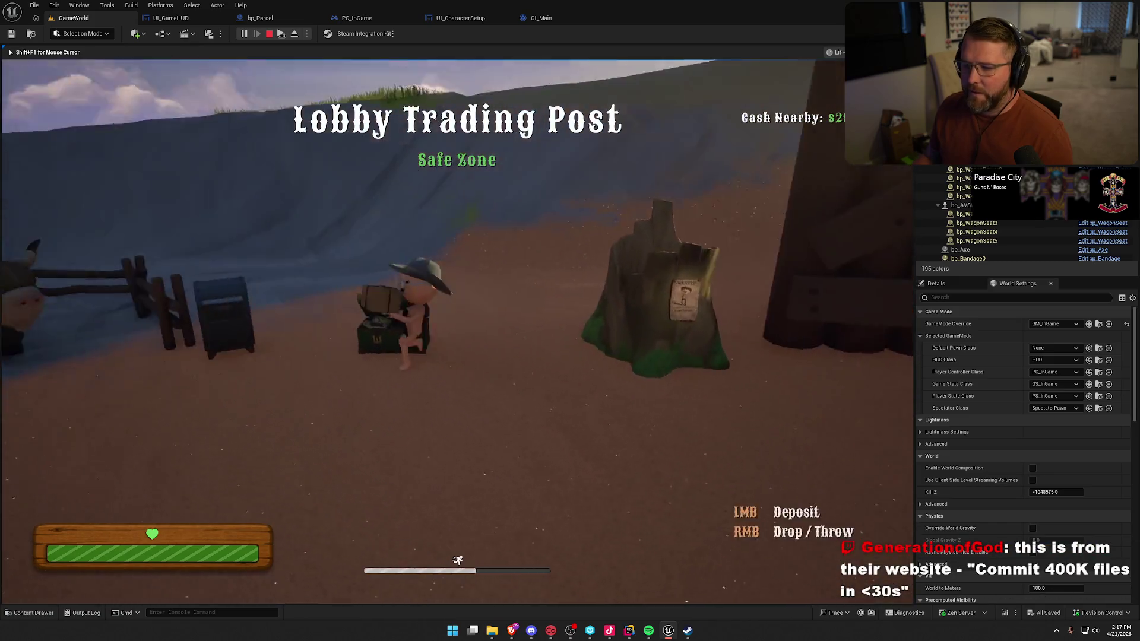
key(e)
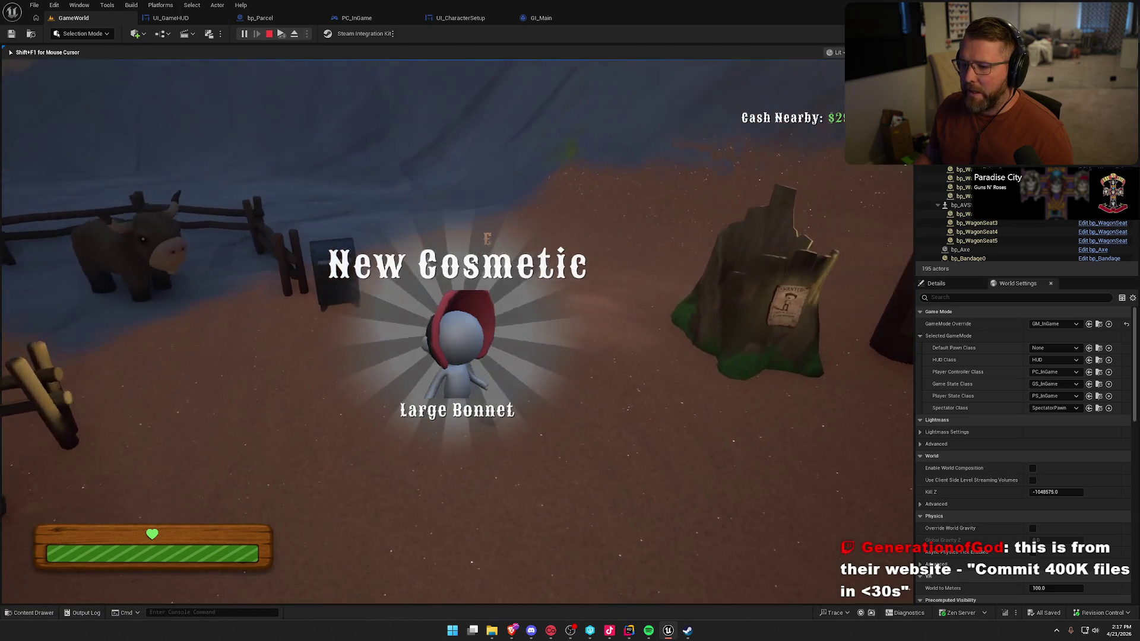
key(c)
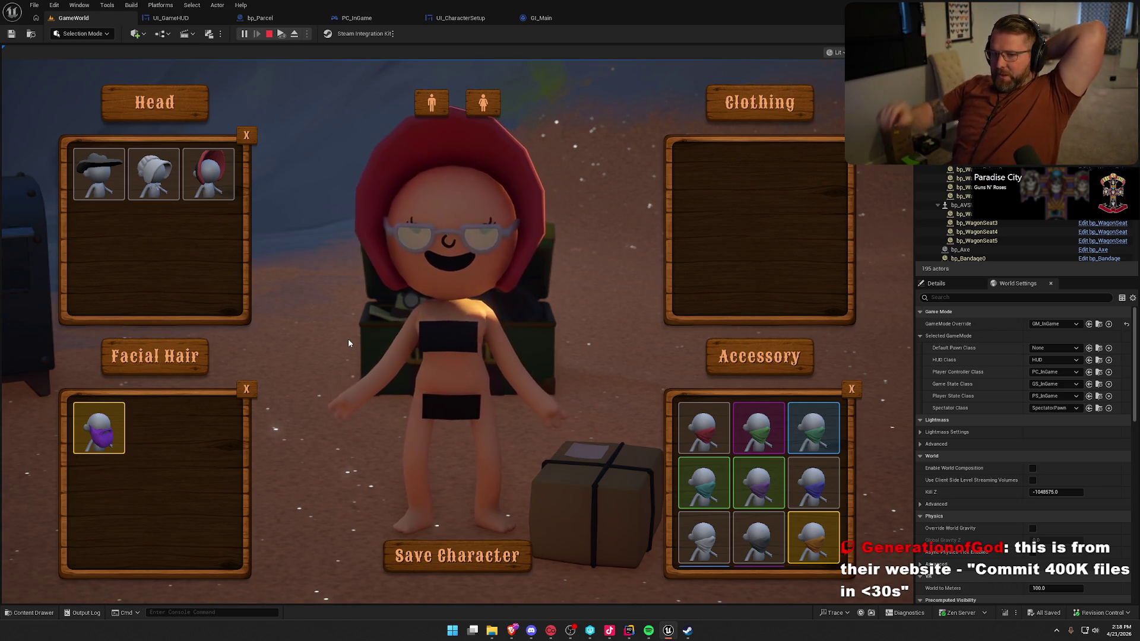
scroll(813, 520, down, 2)
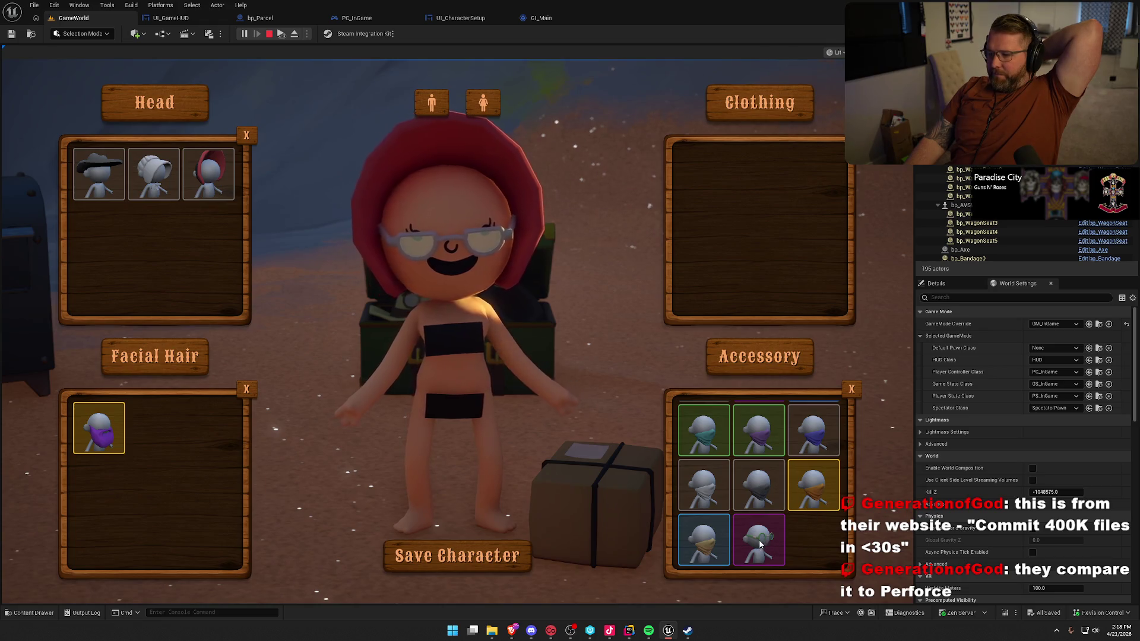
scroll(782, 547, up, 2)
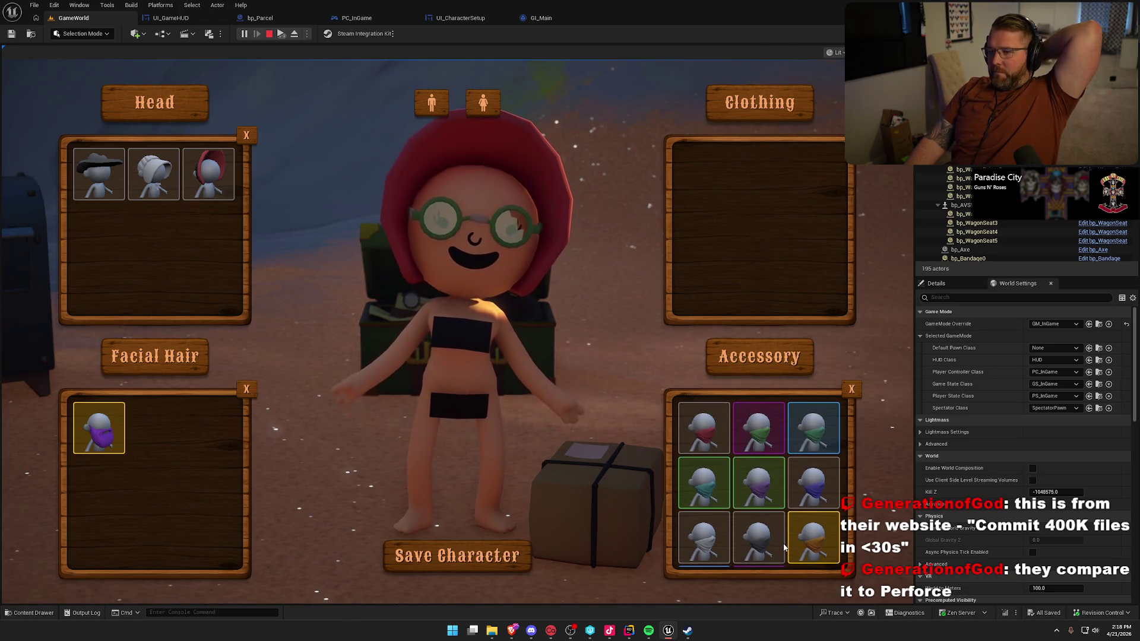
click(457, 555)
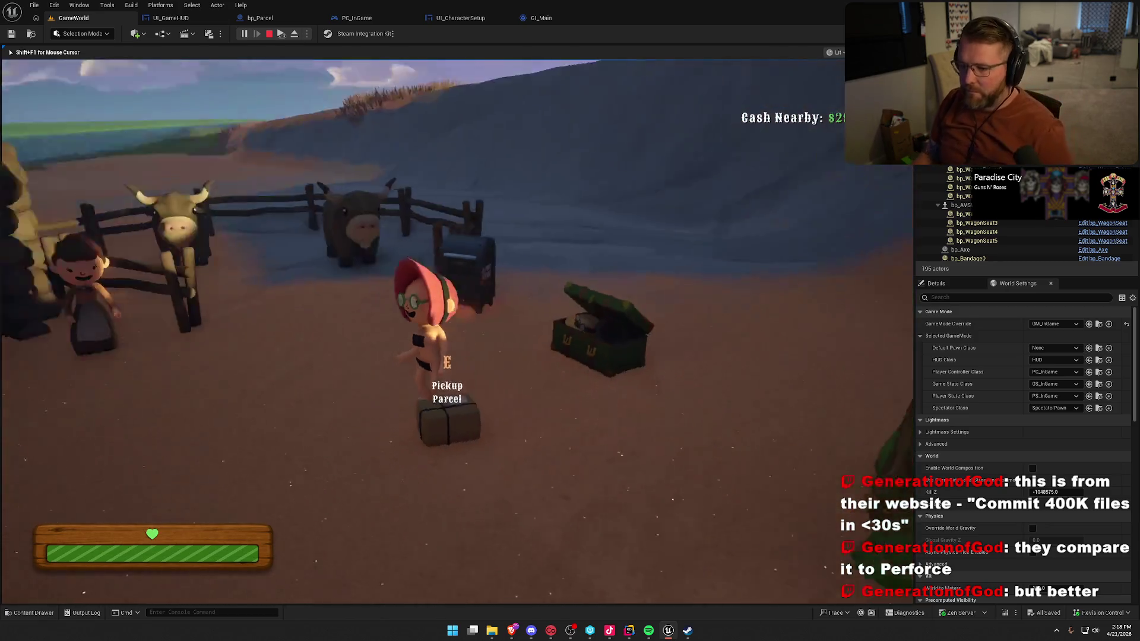
- Unpack the next parcel to unlock a cosmetic and give the character the brown beard
key(w)
key(e)
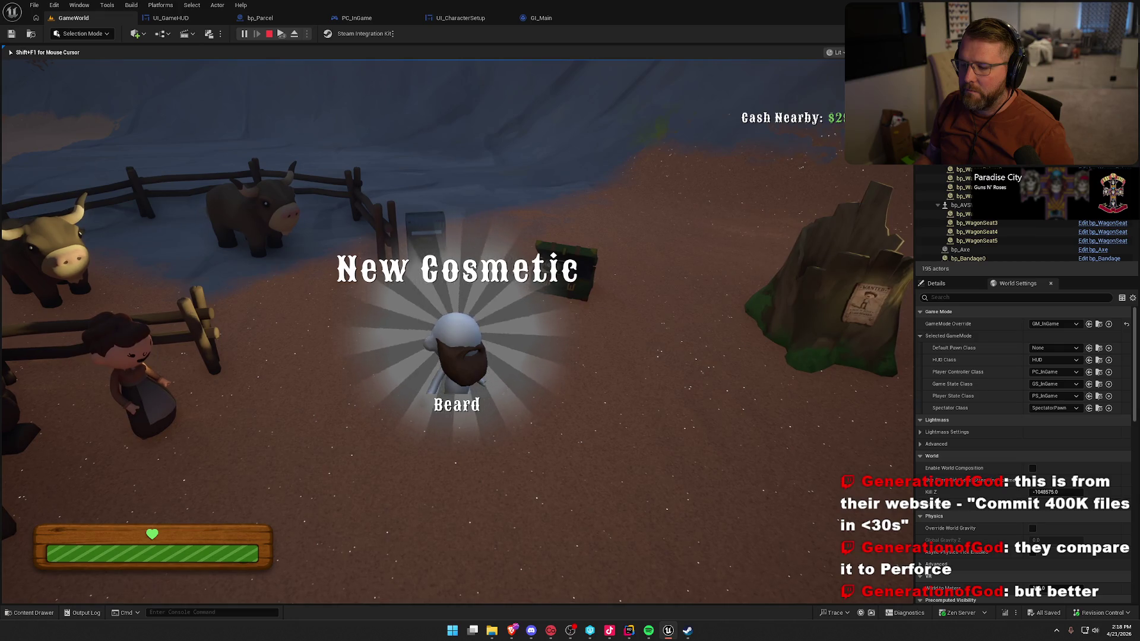
key(e)
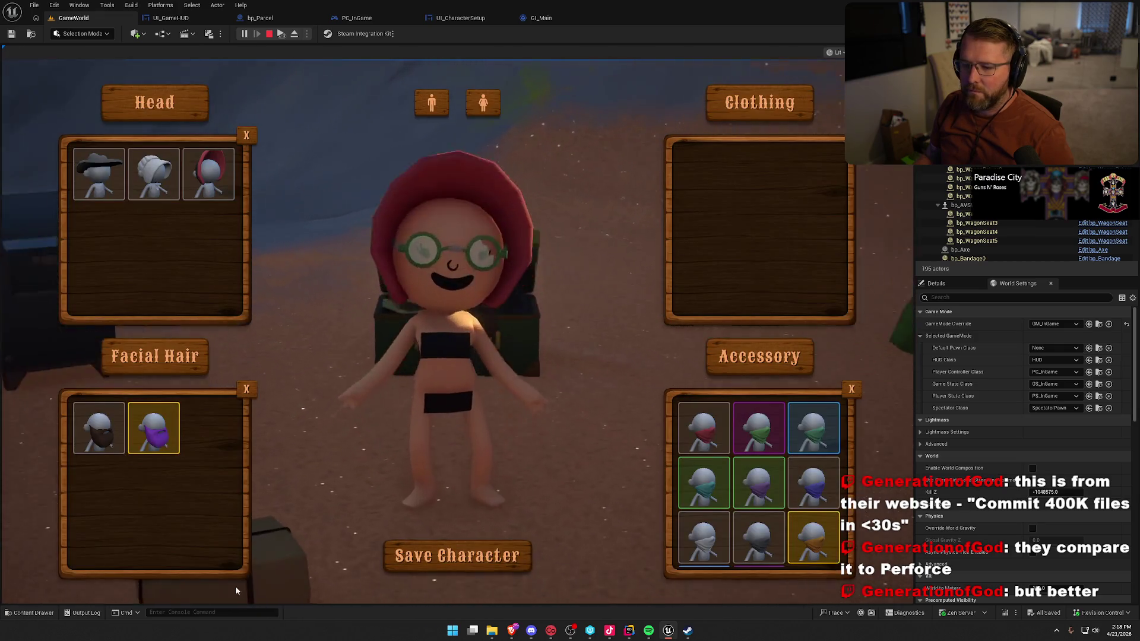
click(107, 437)
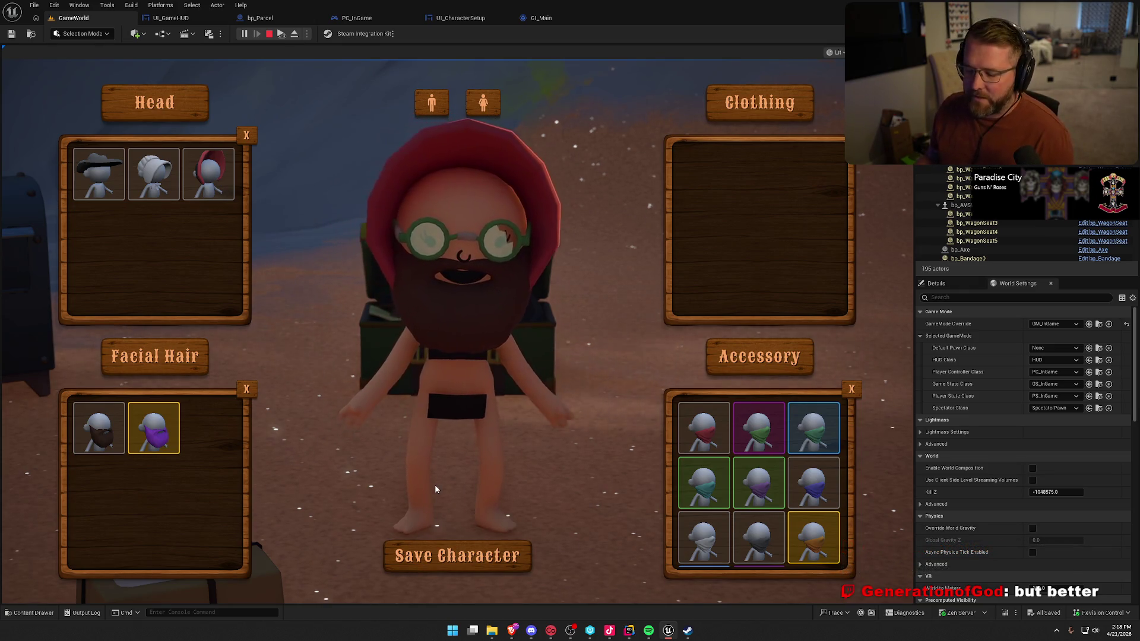
- Deliver a parcel to unlock the Coonskin Hat and put it on the character
click(493, 555)
key(w)
key(e)
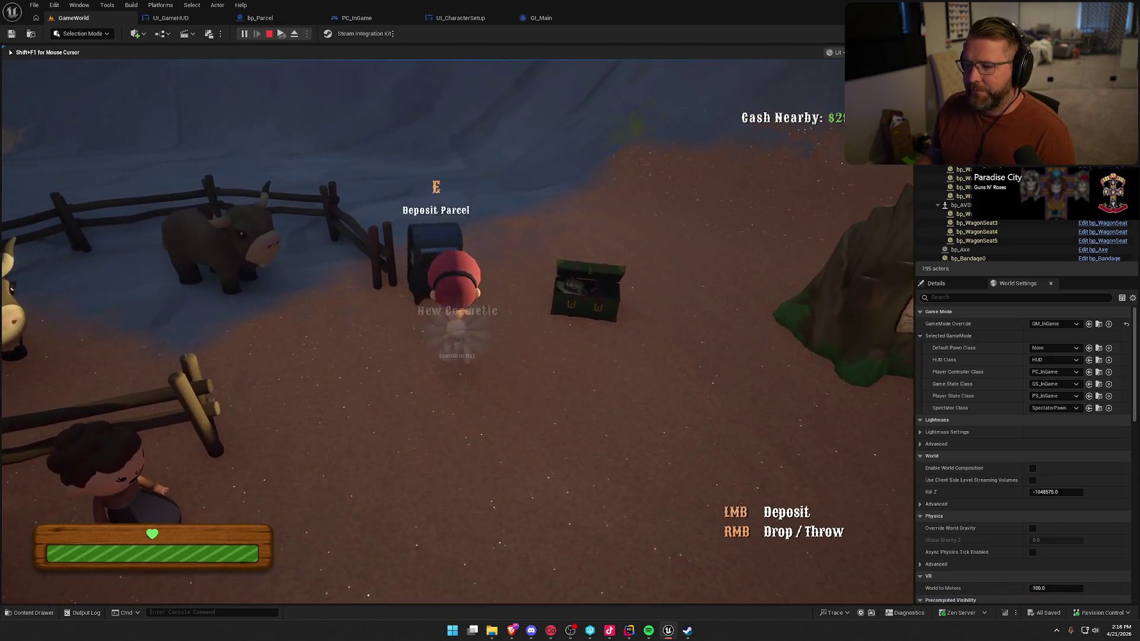
key(e)
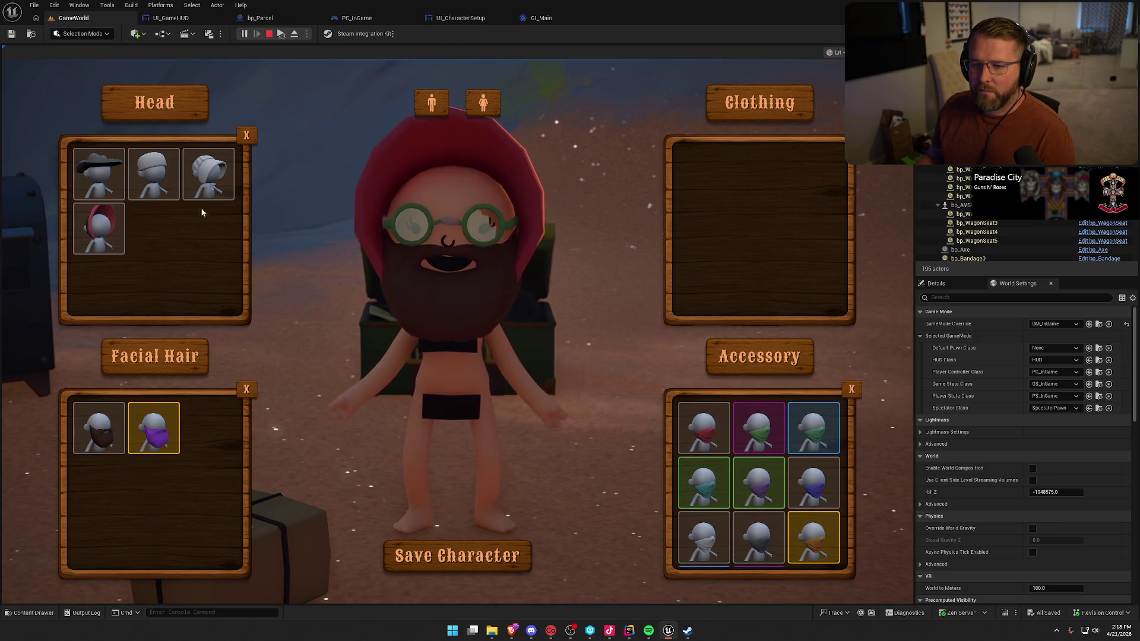
click(208, 174)
click(457, 555)
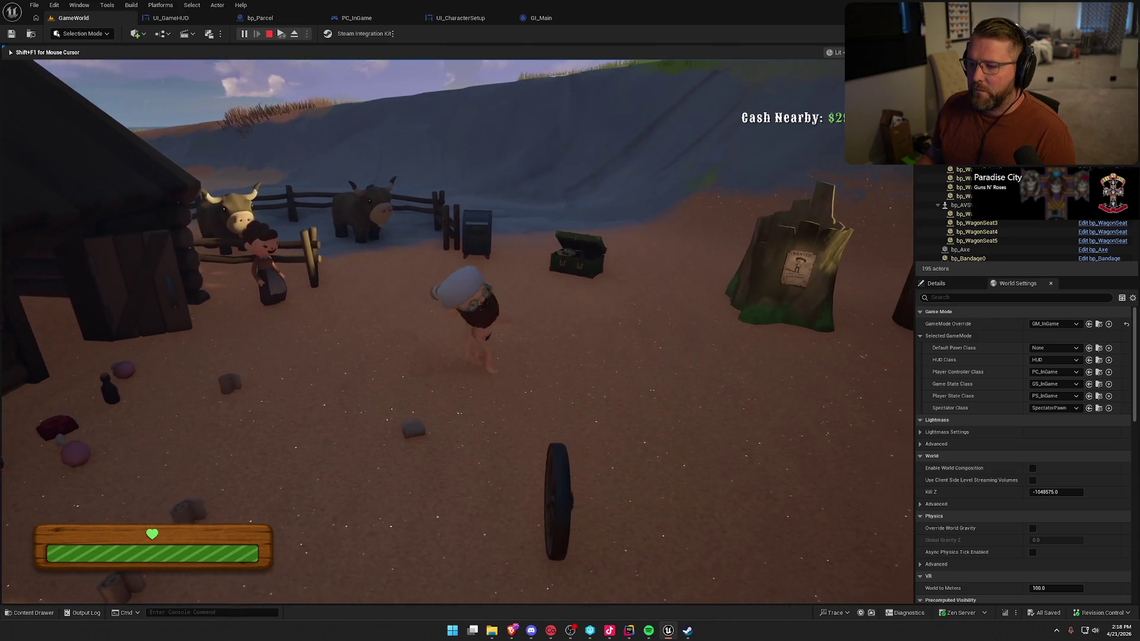
- Walk toward the cow pens and deposit another parcel to unlock the Neckerchief
key(a)
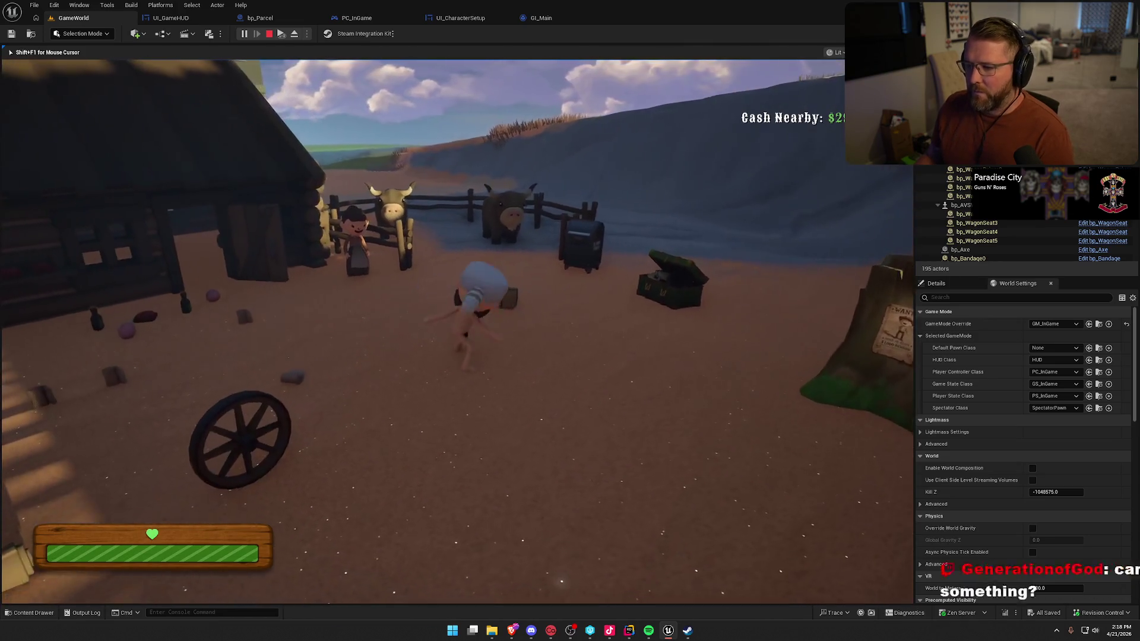
key(w)
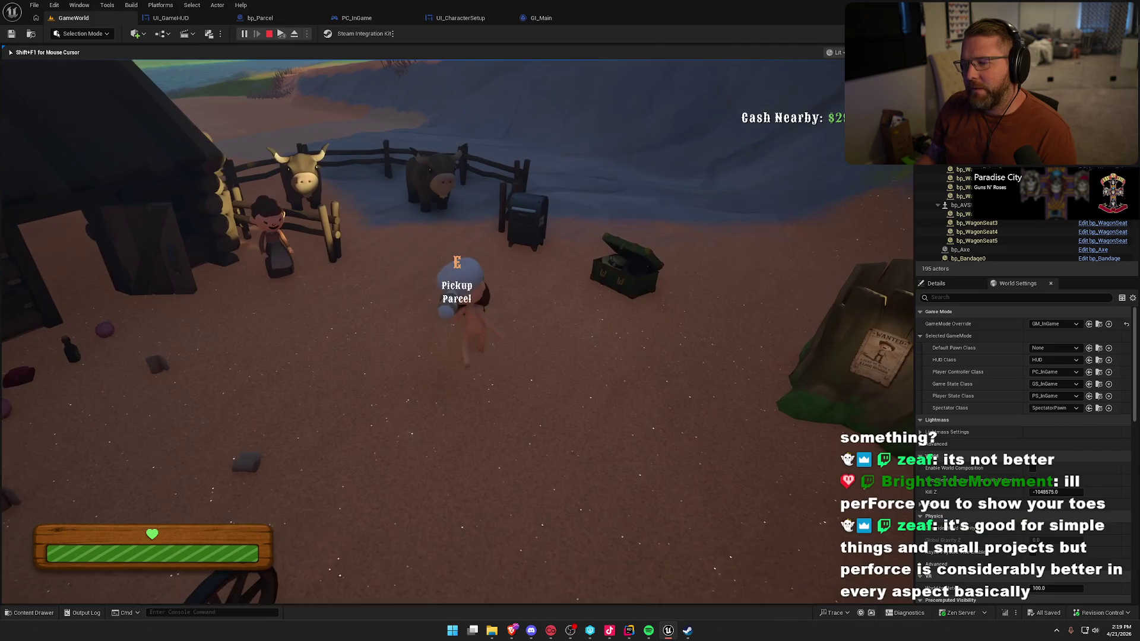
key(e)
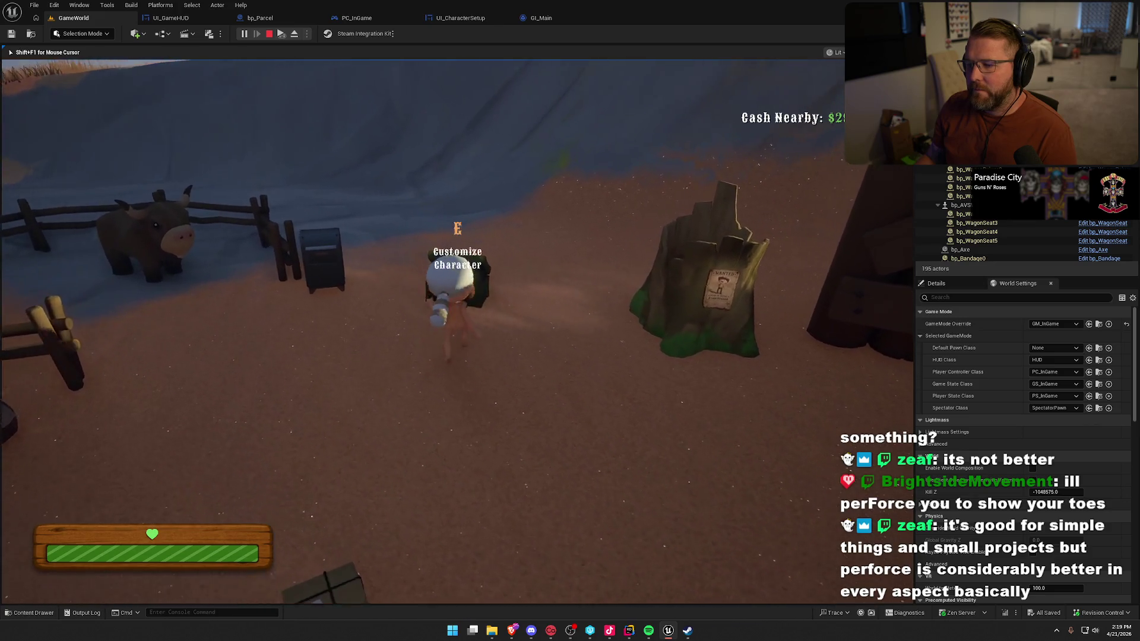
- Remove the glasses and beard in Character Setup and save the character
key(c)
scroll(742, 535, down, 1)
click(736, 546)
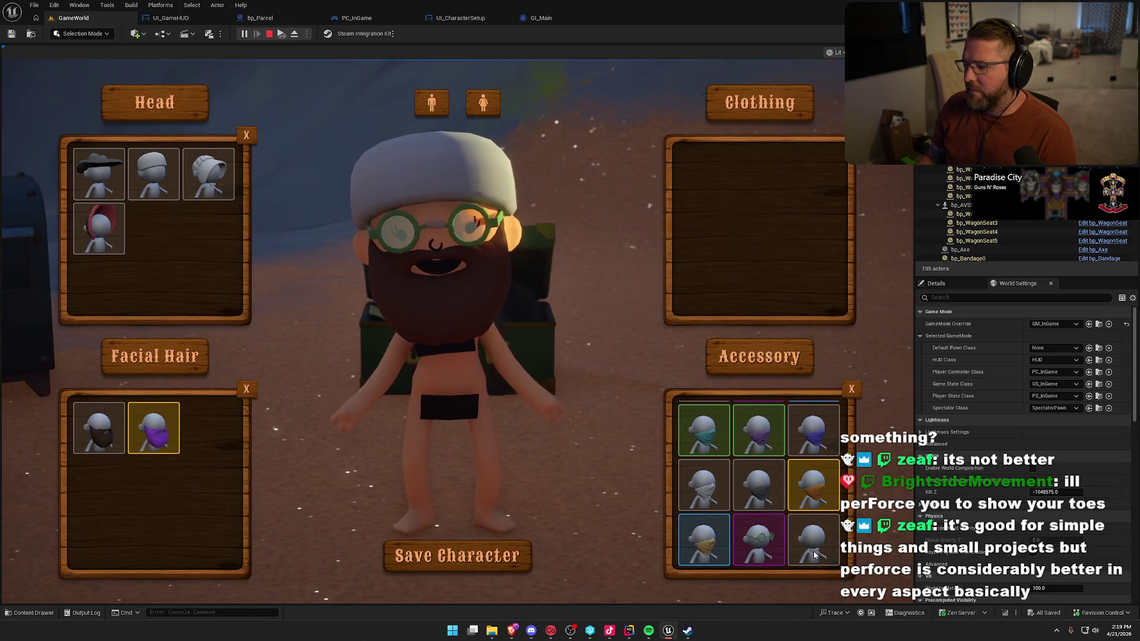
click(245, 389)
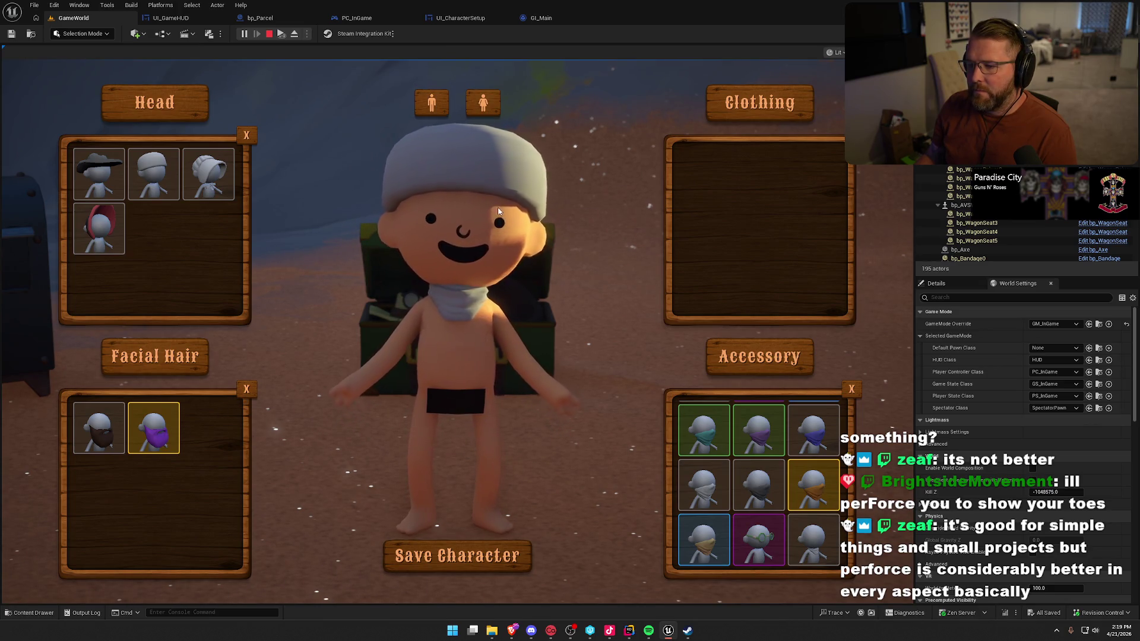
click(494, 556)
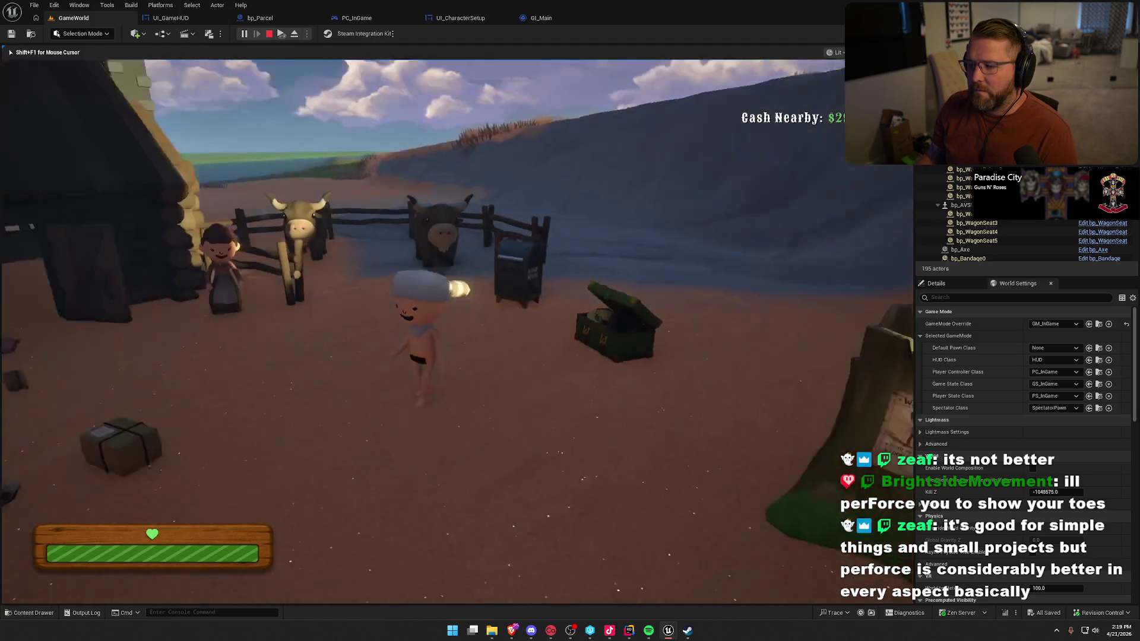
- Walk around and view the Coonskin Hat's tail from several camera angles
key(a)
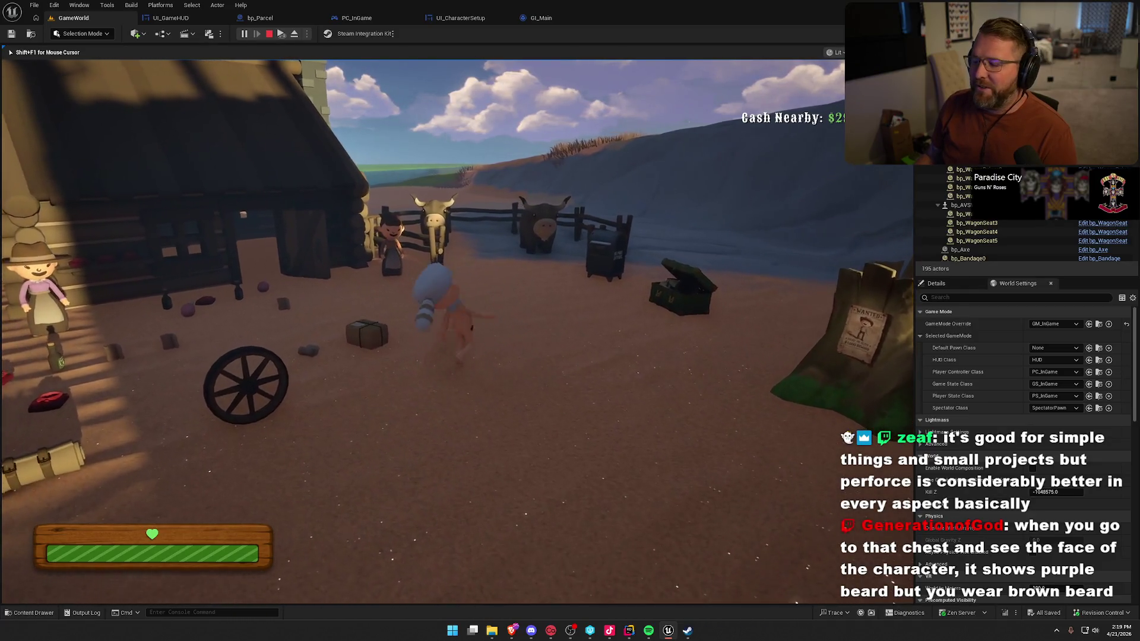
key(s)
key(s)
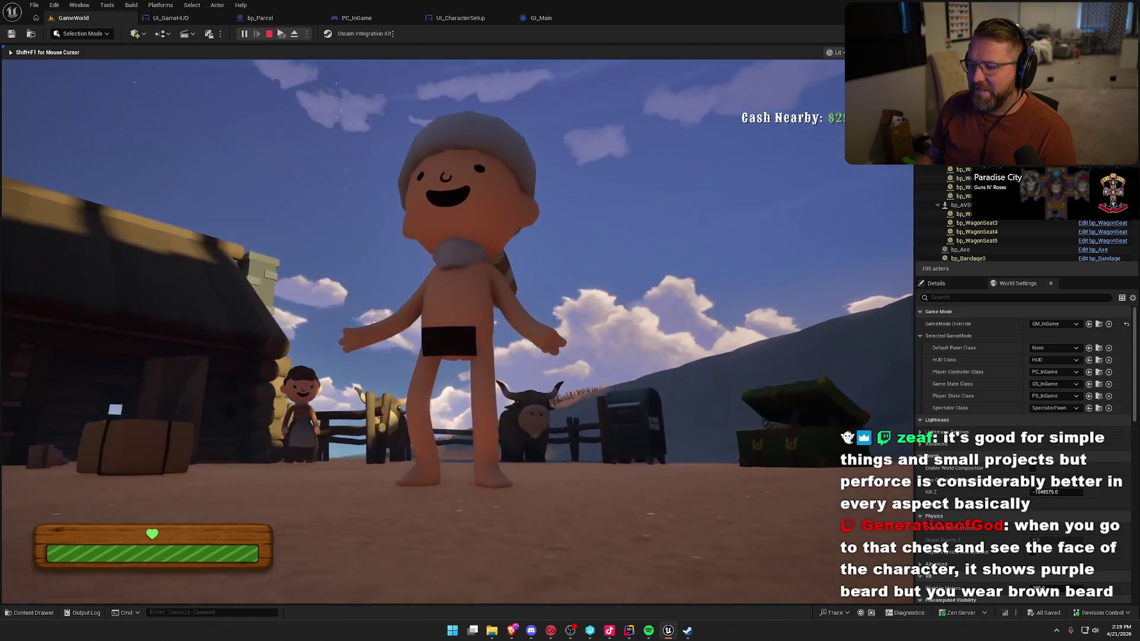
key(w)
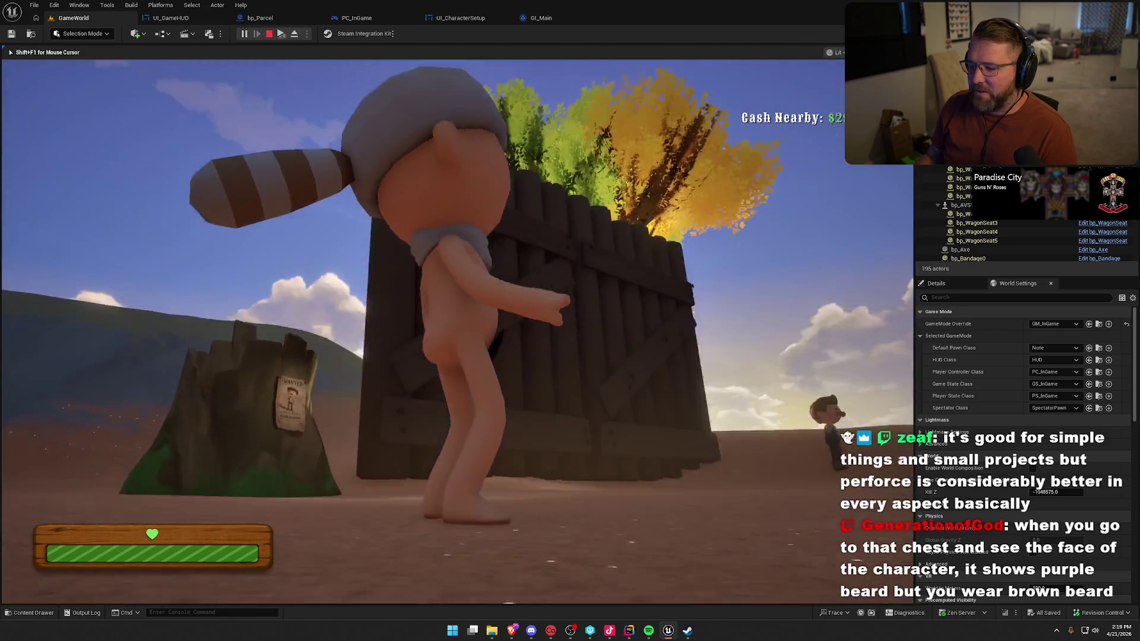
key(s)
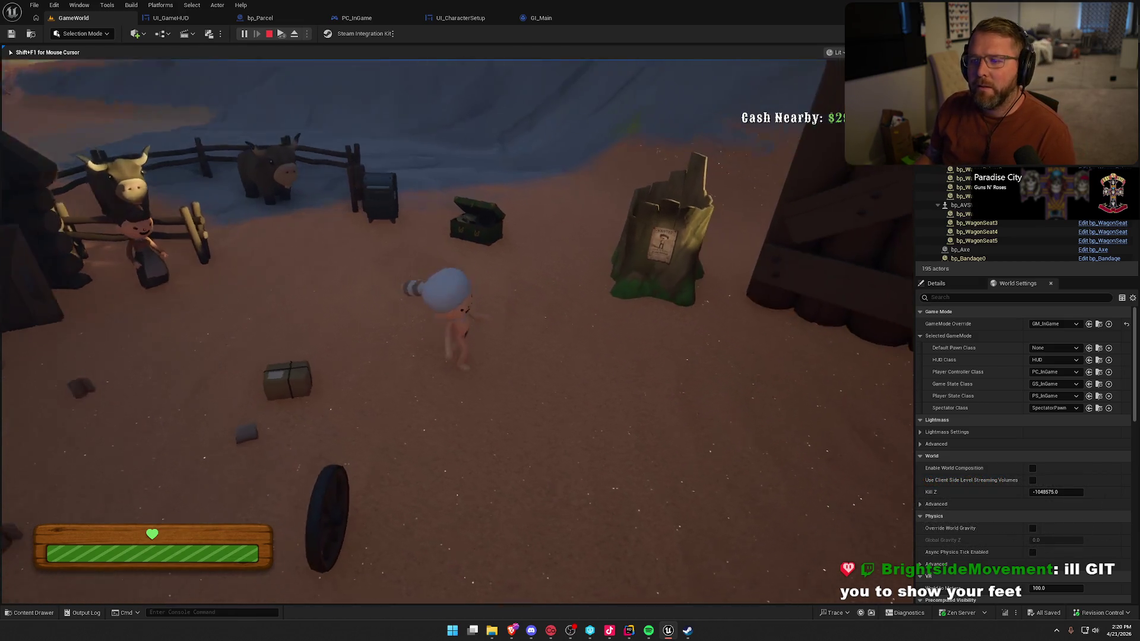
- Reopen customization, try the purple beard, then switch back to the brown beard
key(e)
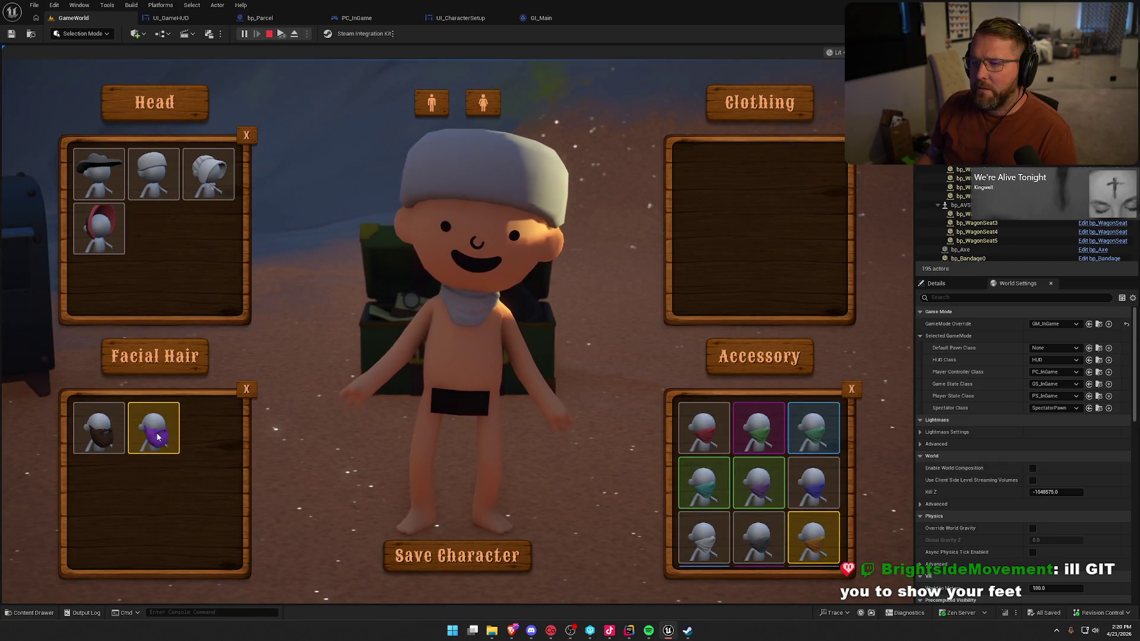
click(156, 437)
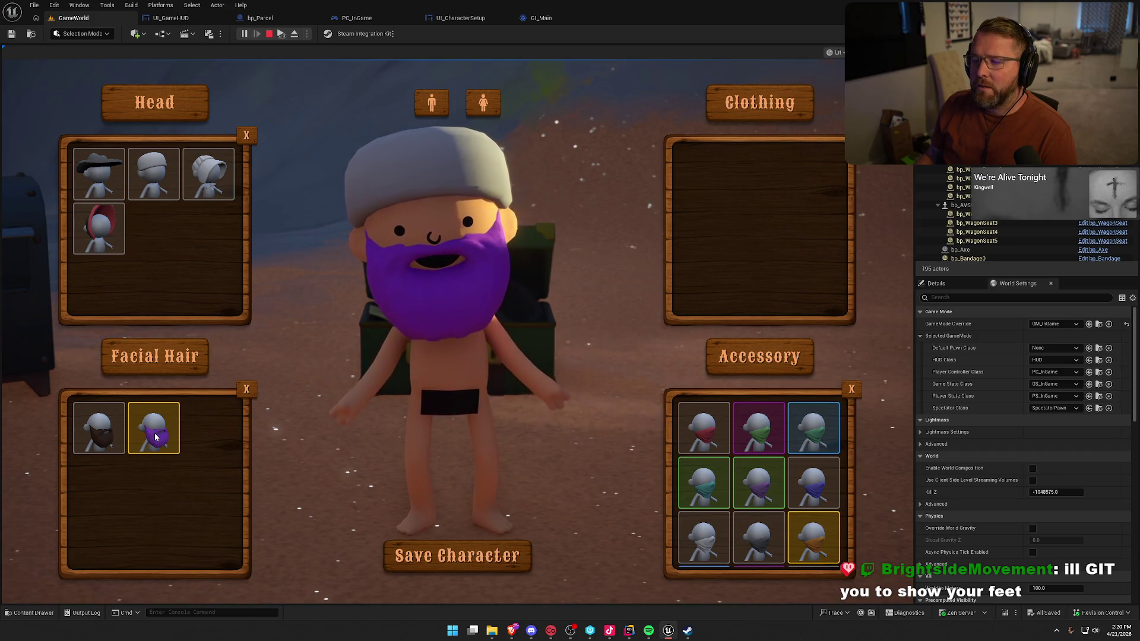
click(108, 433)
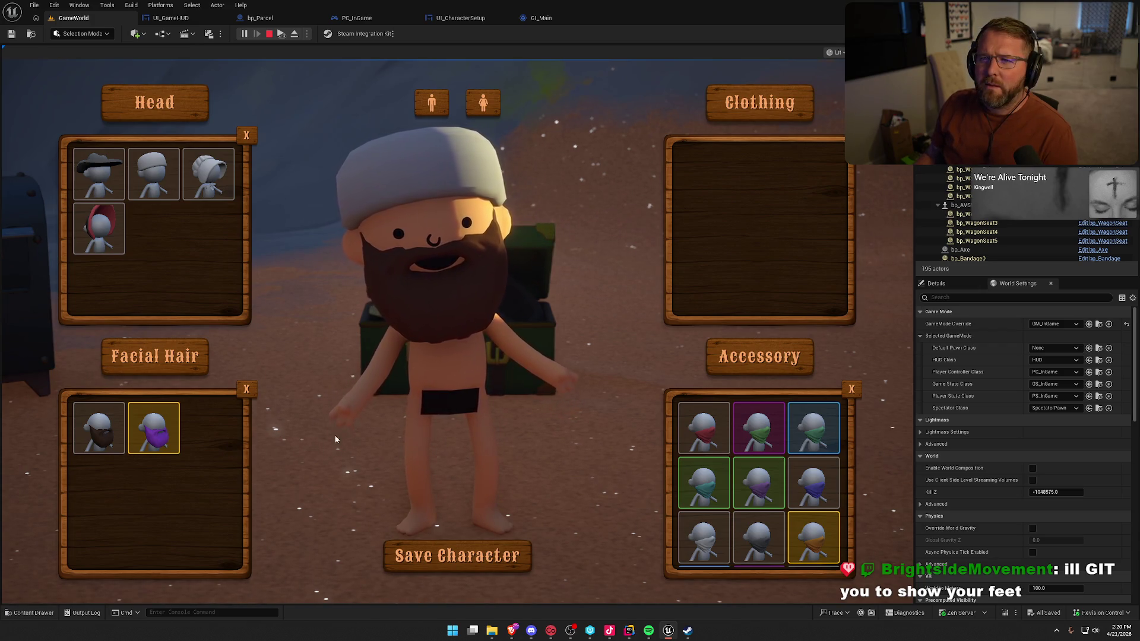
key(shift+w)
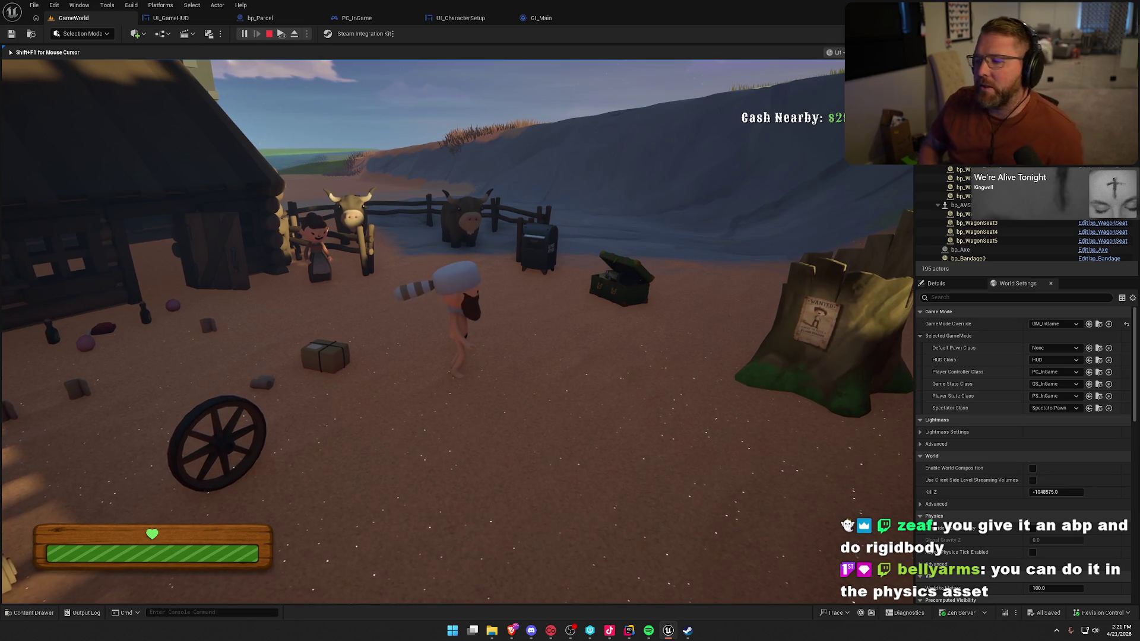
key(w)
key(e)
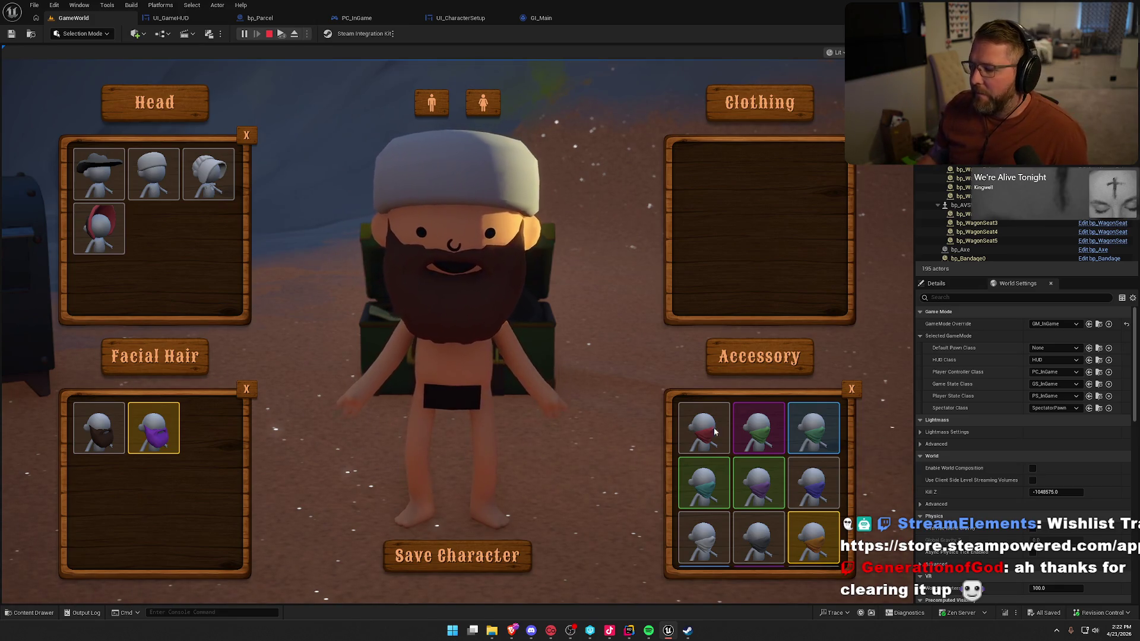
- End the Play-in-Editor session with Escape and return to the level viewport
scroll(754, 481, down, 1)
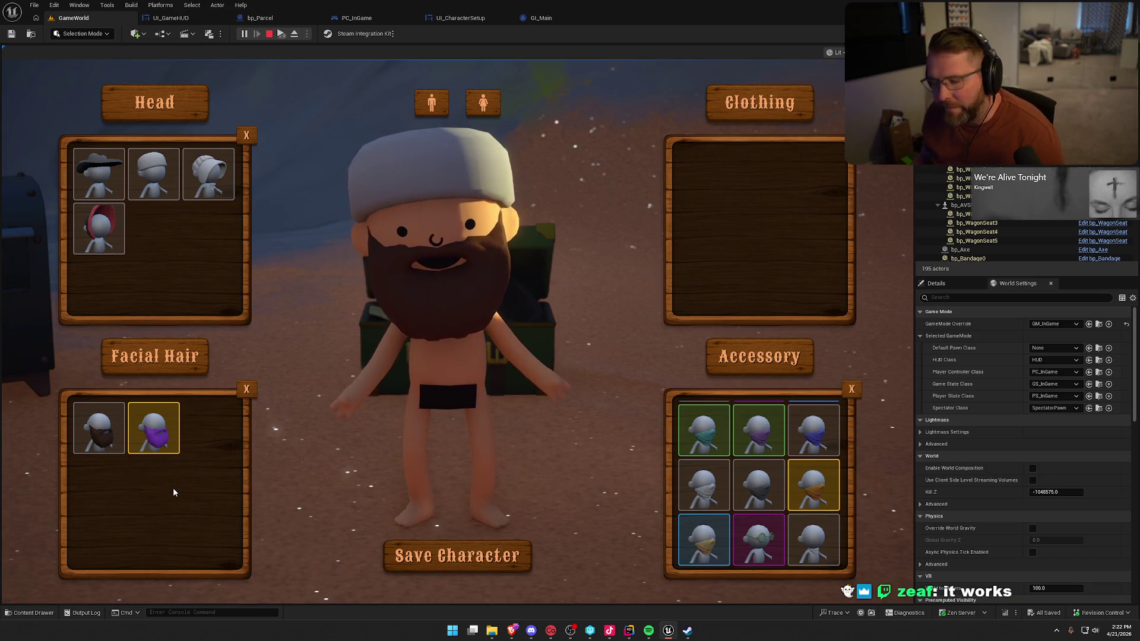
key(Escape)
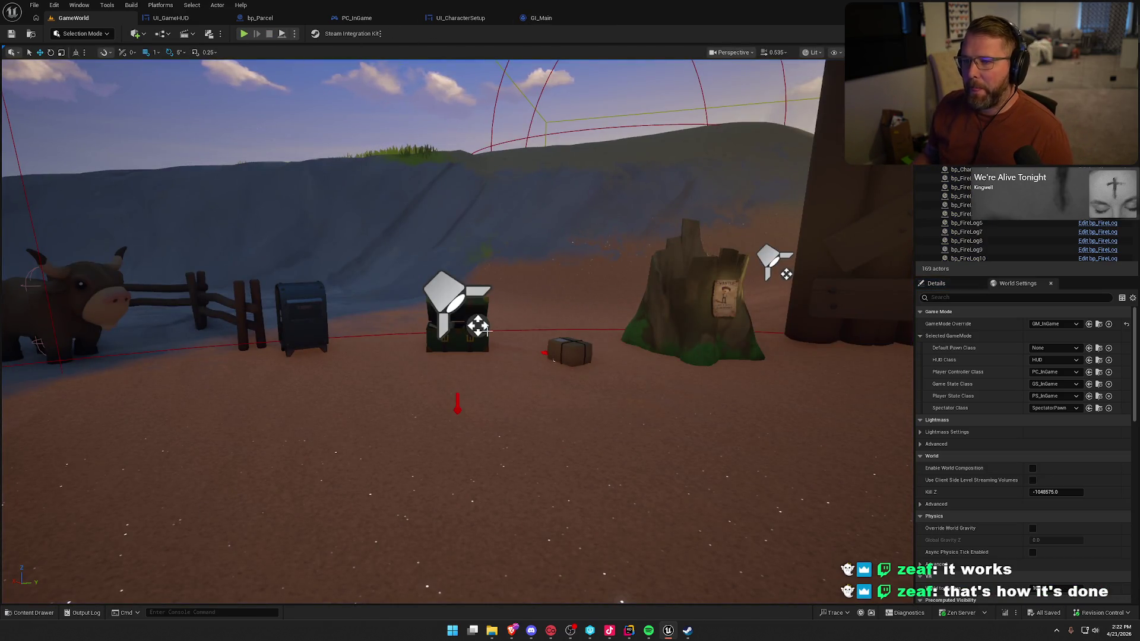
- Open the bp_Player Blueprint from the Player folder in the Content Drawer
drag(236, 487, 236, 451)
key(ctrl+space)
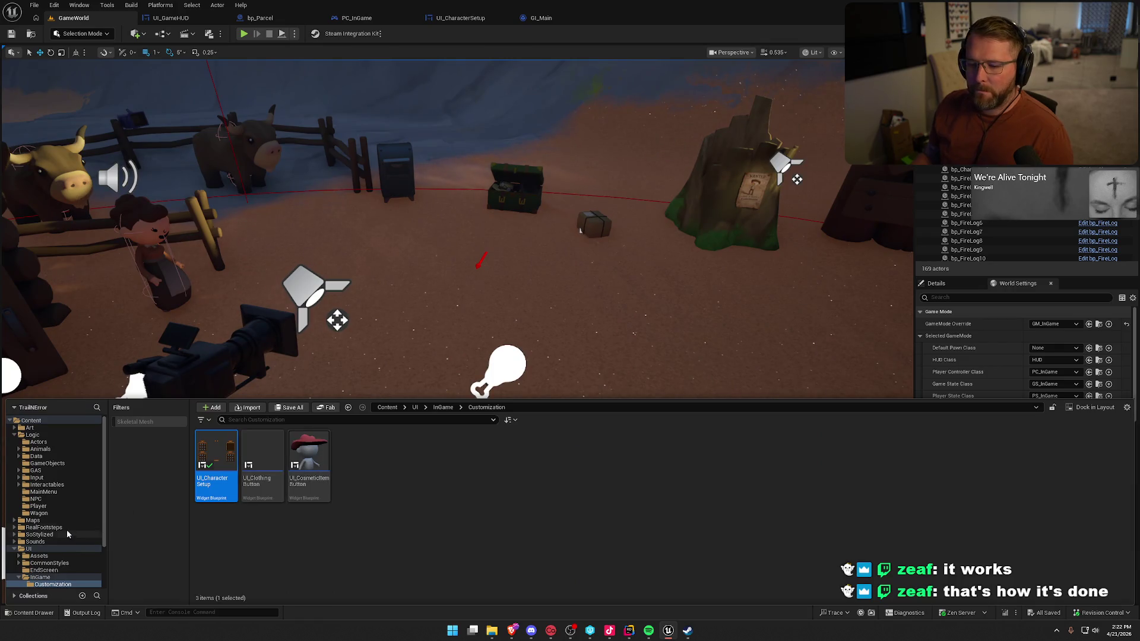
click(38, 506)
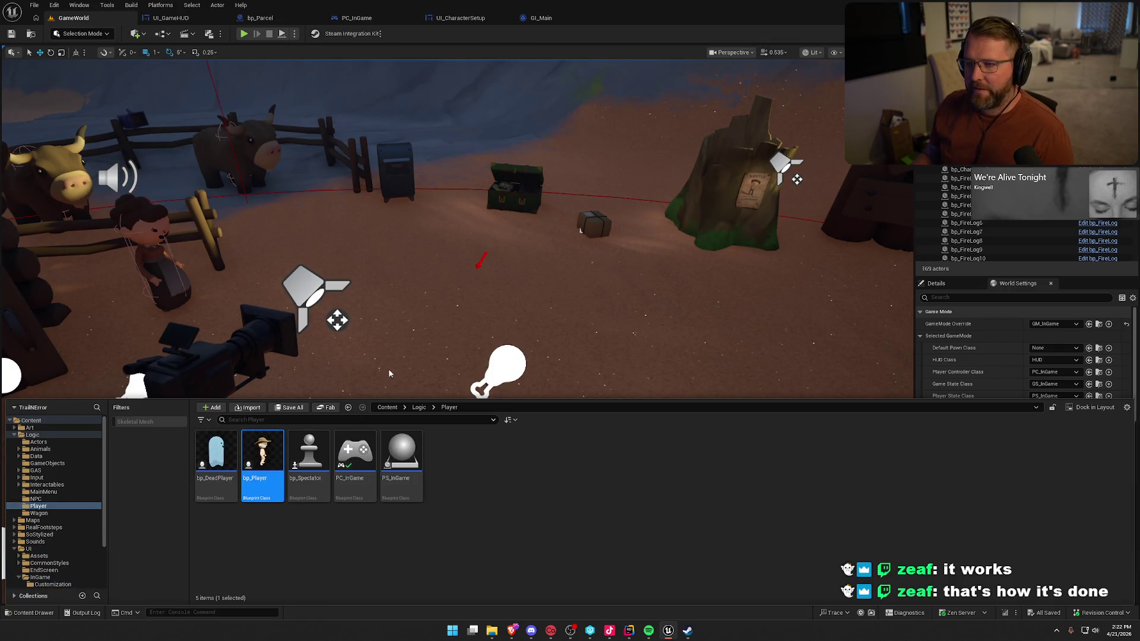
double_click(263, 457)
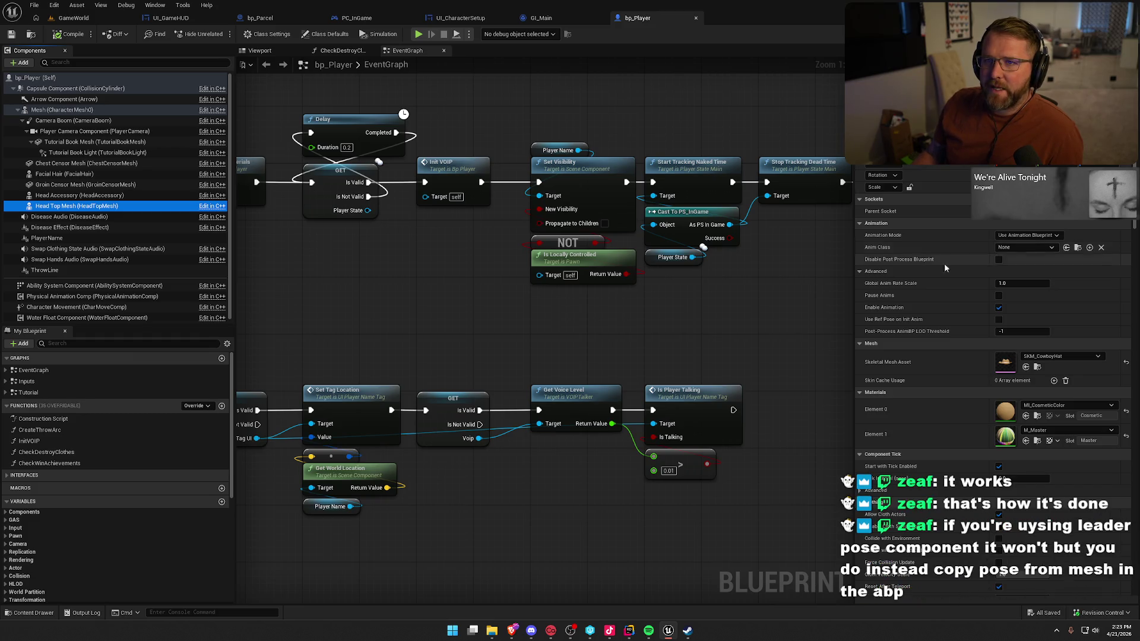
- Browse to Art > ClothingAccessories > Hats and select the SK_Hat_Coonskin mesh
click(560, 334)
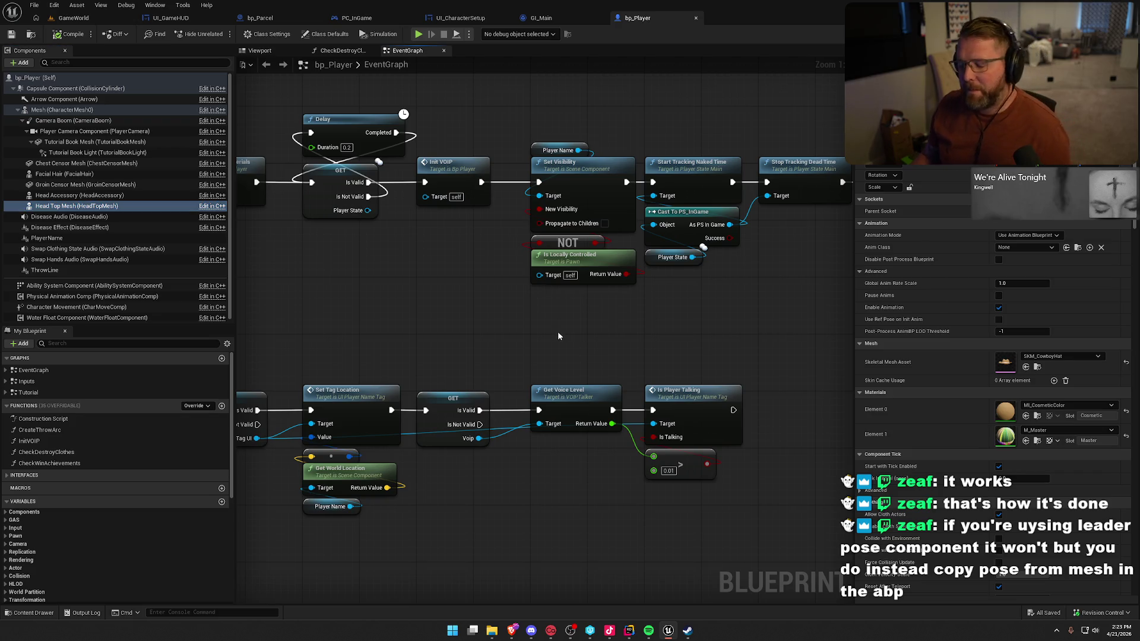
key(ctrl+space)
click(30, 428)
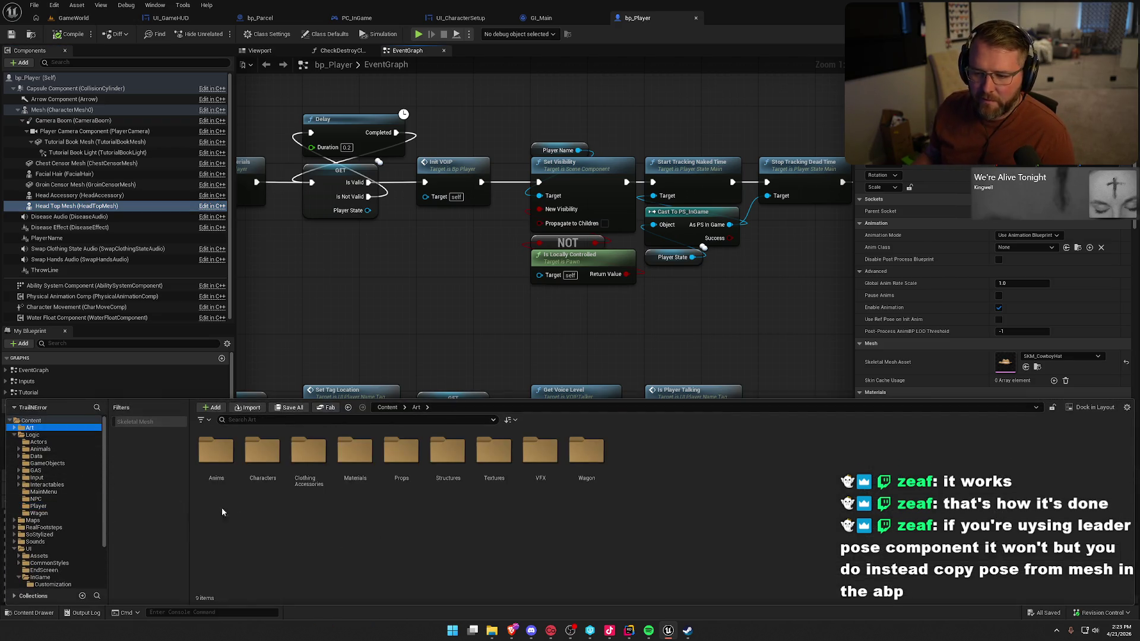
double_click(309, 452)
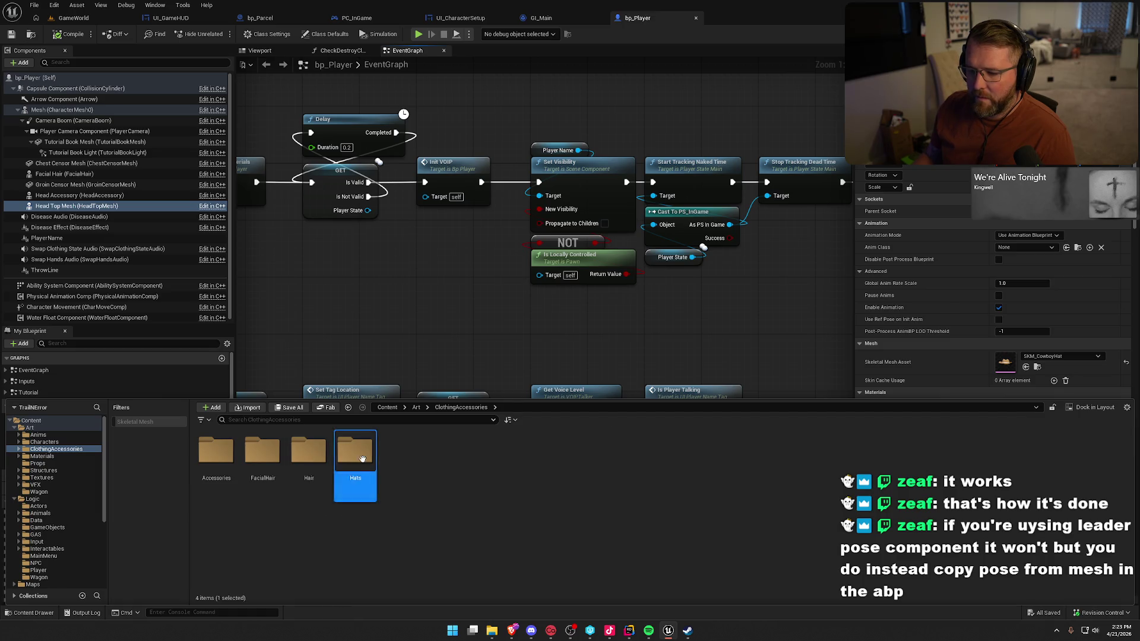
double_click(354, 451)
click(254, 455)
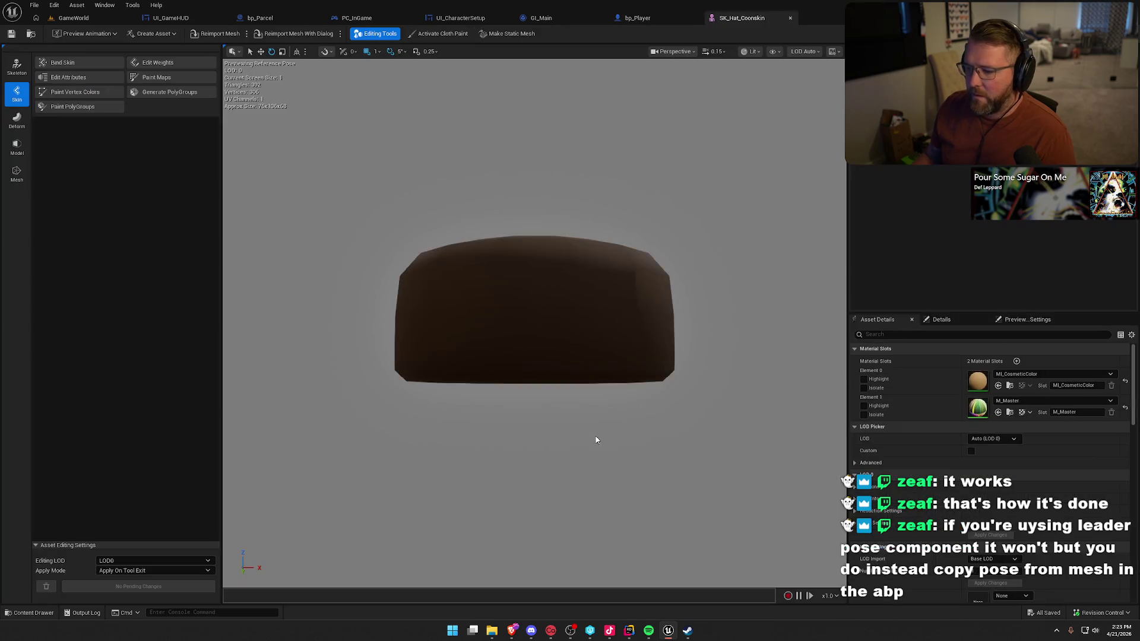
- Rotate and zoom the SK_Hat_Coonskin preview to reveal the hat's tail
mouse_move(654, 329)
mouse_down()
mouse_move(600, 309)
mouse_move(558, 320)
mouse_move(501, 189)
mouse_up()
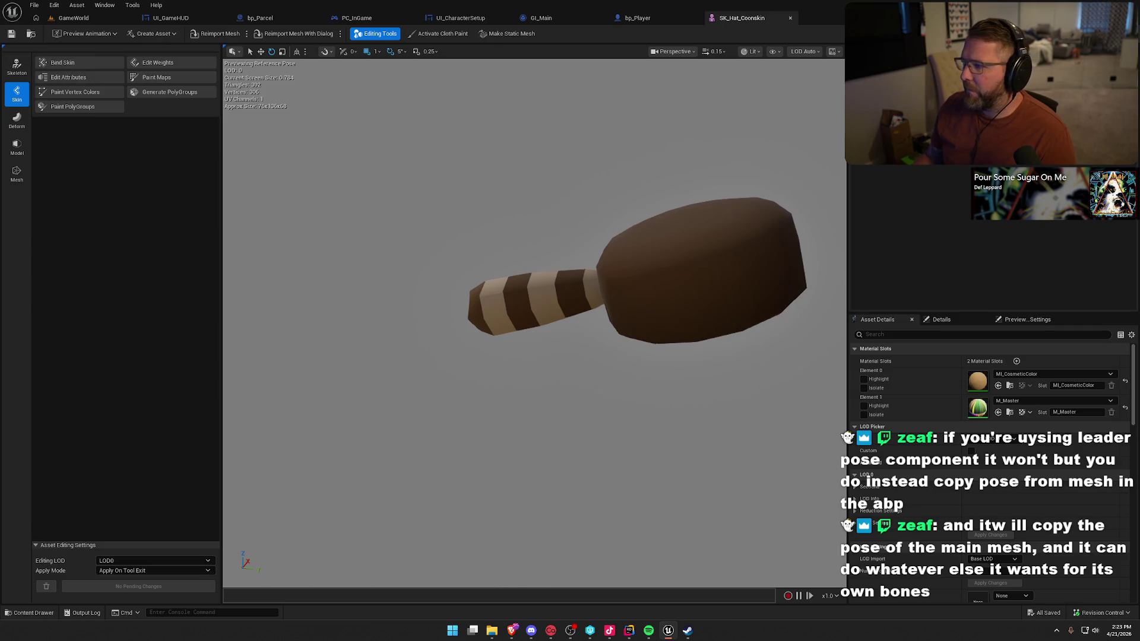
scroll(936, 440, down, 10)
scroll(940, 440, down, 3)
scroll(940, 440, down, 6)
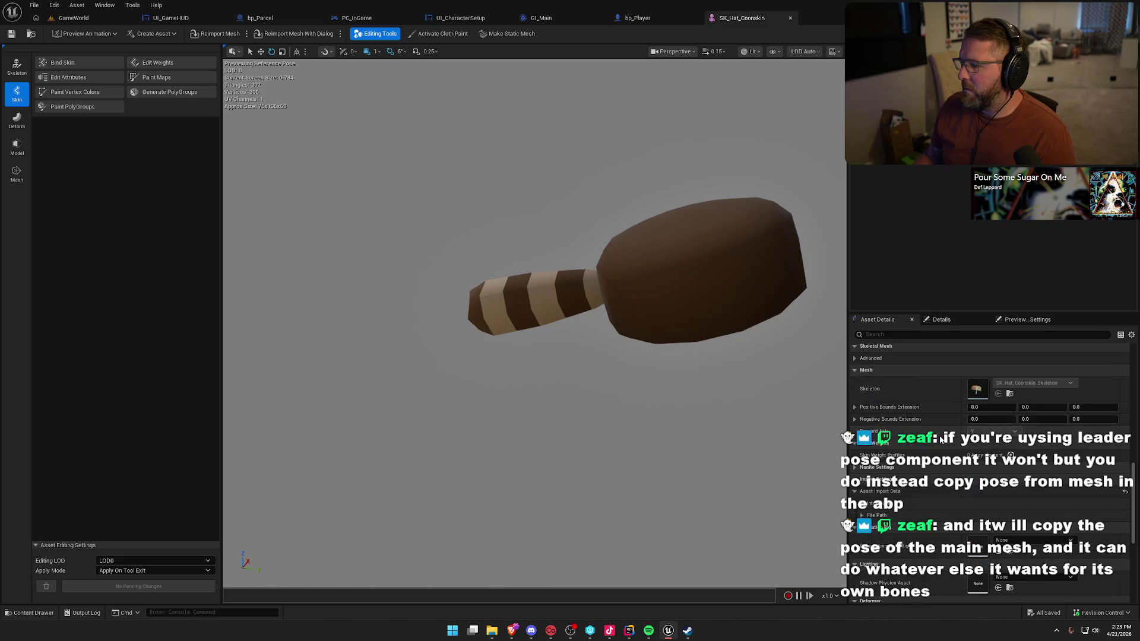
scroll(1008, 406, up, 6)
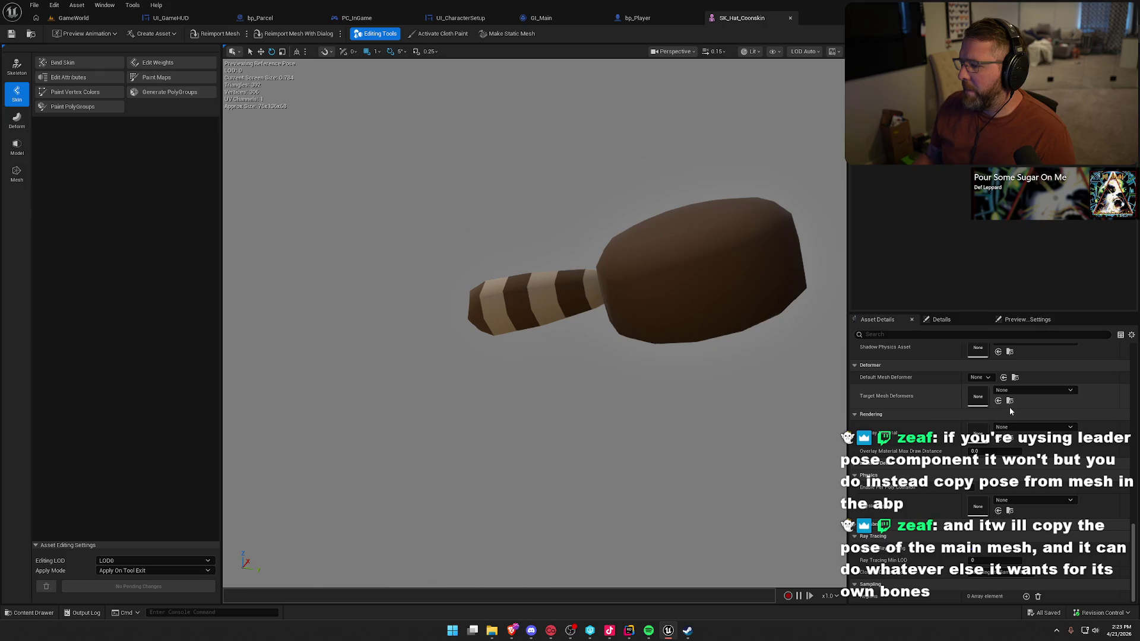
scroll(1010, 408, up, 5)
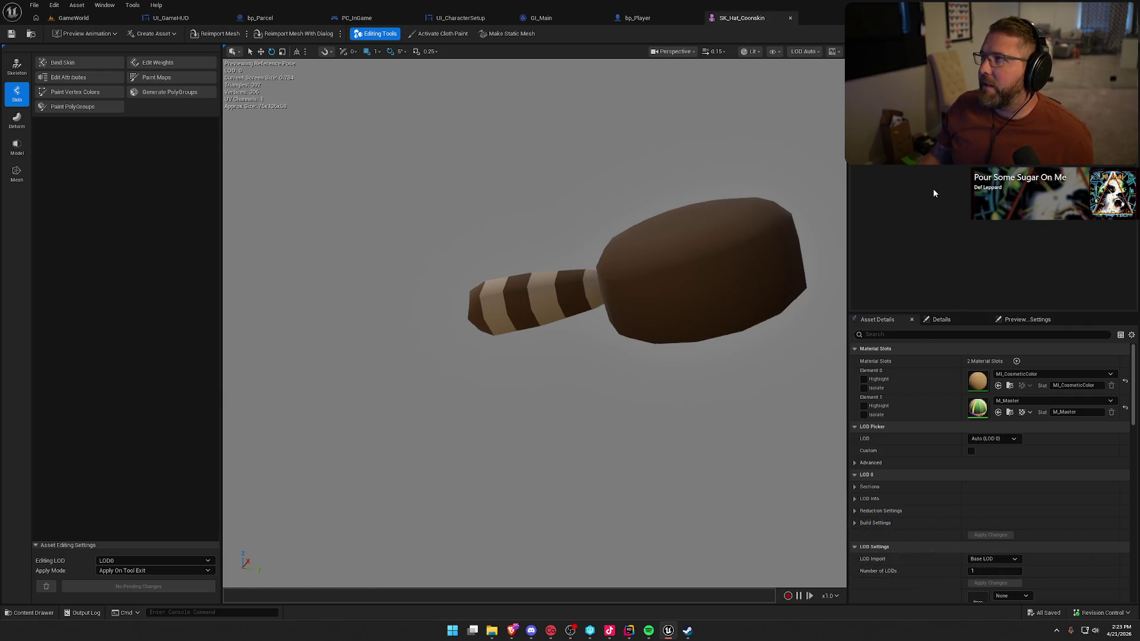
- Inspect the Cap_Hat and Cap_Tail_01 to Cap_Tail_03 bone chain, then return to bp_Player
click(926, 119)
click(605, 284)
click(550, 297)
click(495, 307)
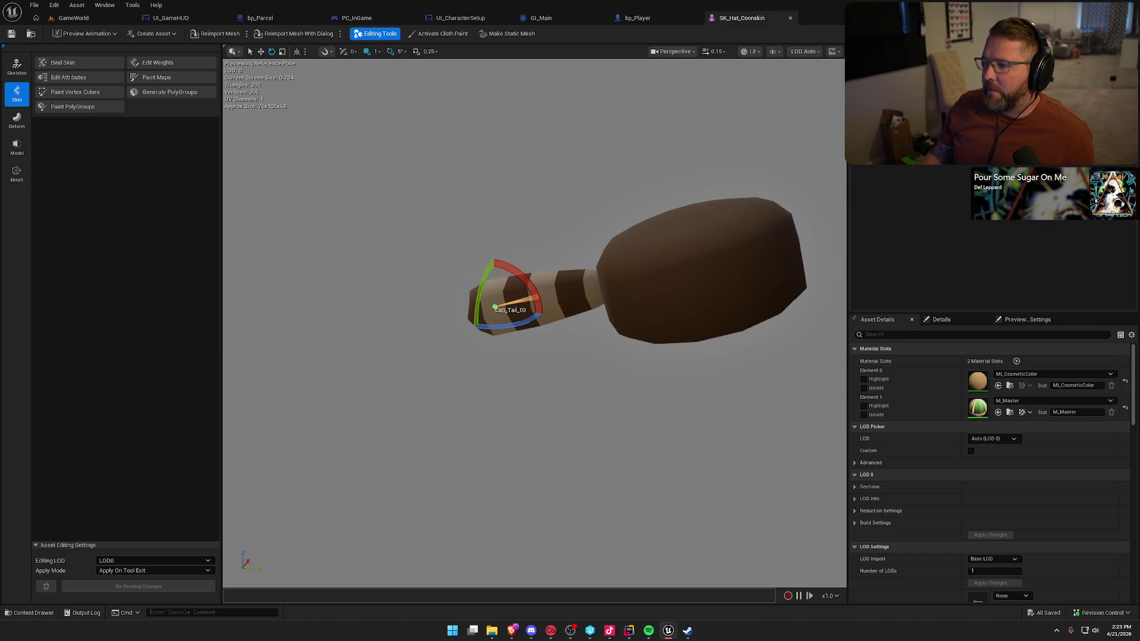
key(Up)
key(Up)
key(Up)
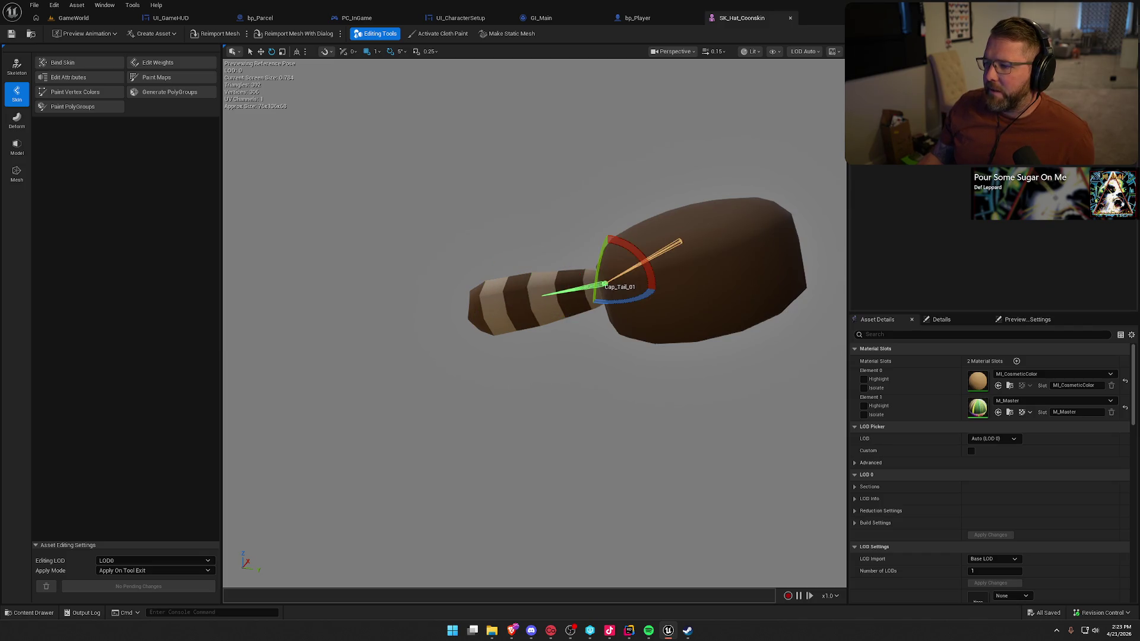
click(923, 173)
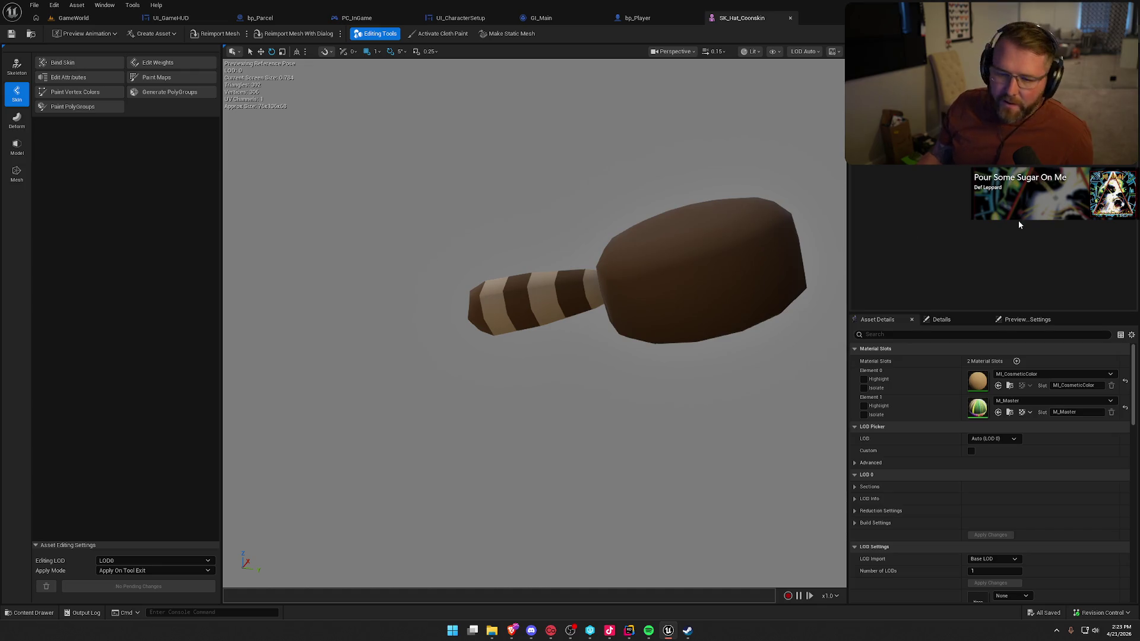
drag(455, 254, 535, 270)
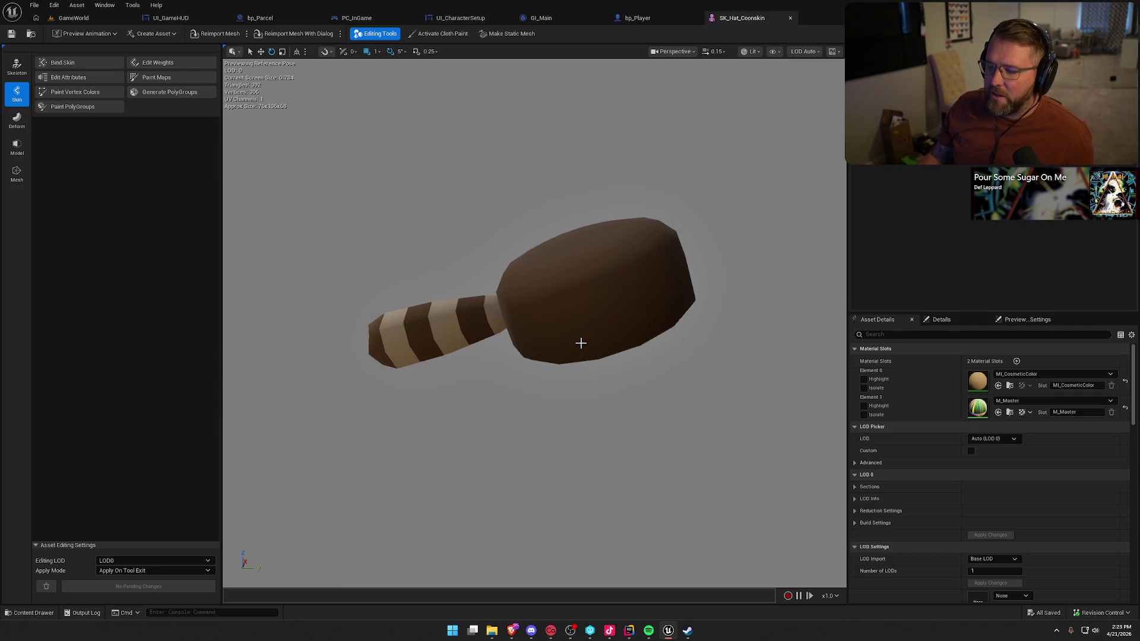
click(636, 18)
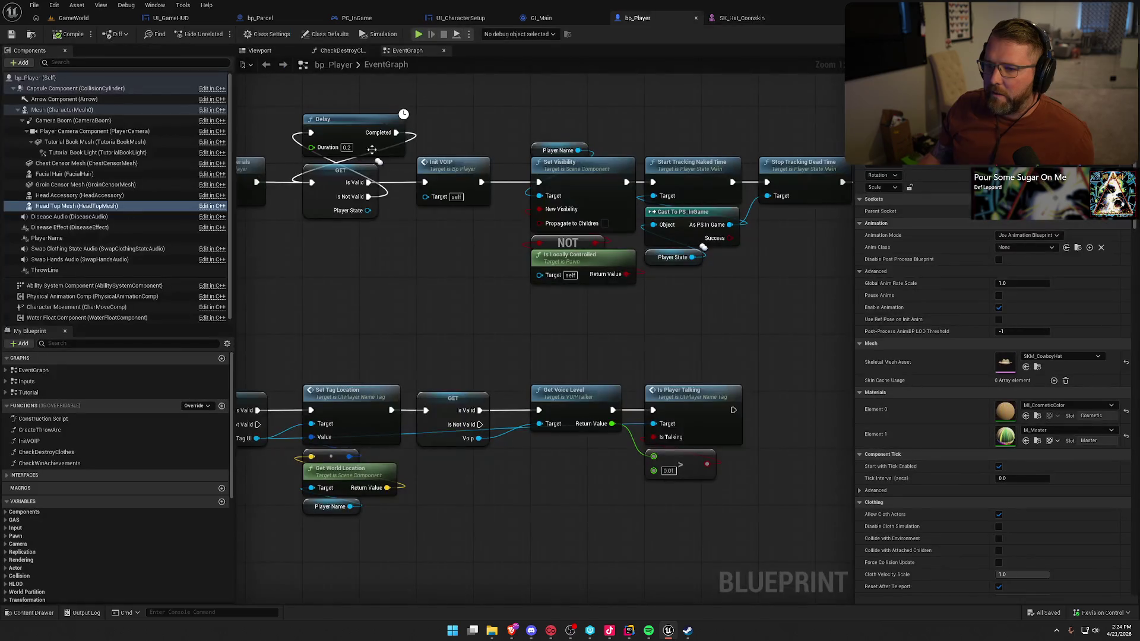
click(44, 209)
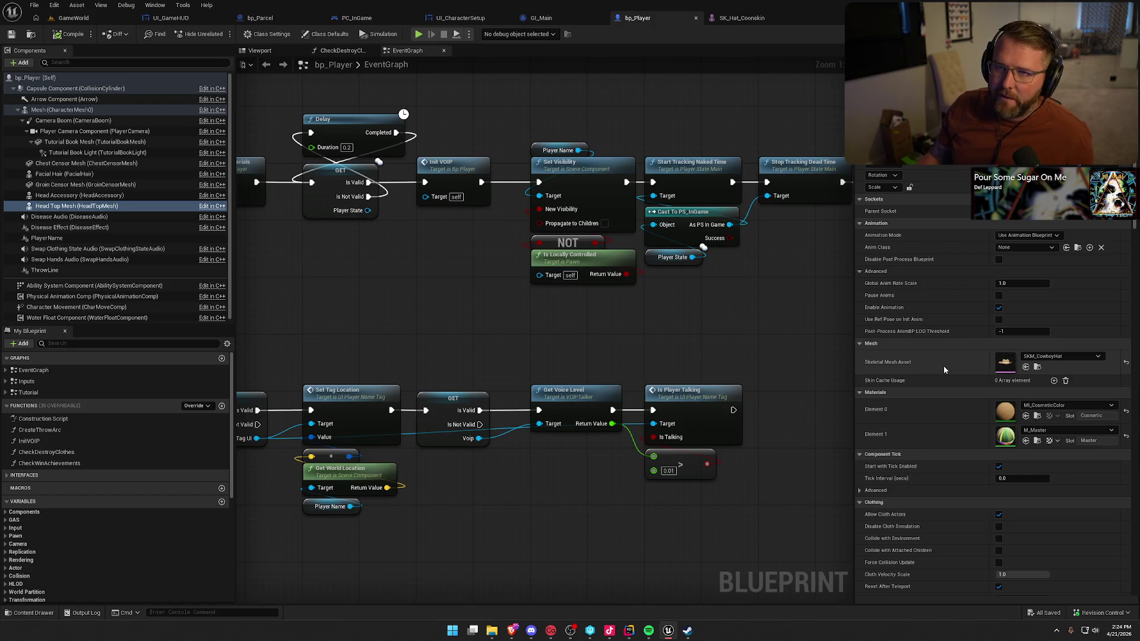
click(1025, 245)
click(1024, 244)
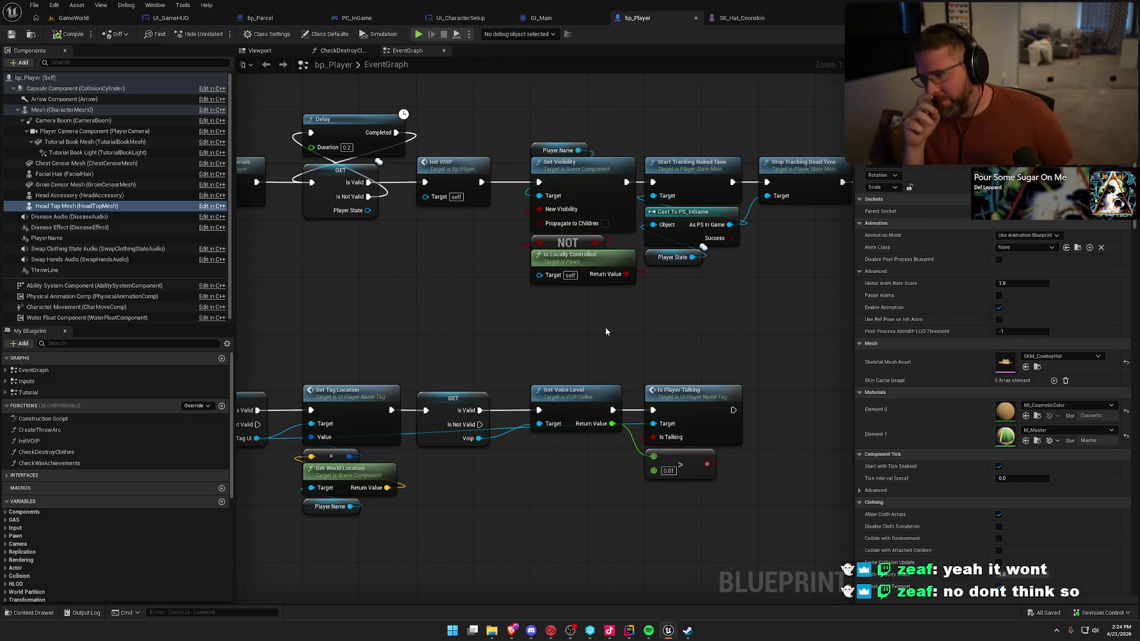
mouse_move(586, 337)
mouse_down()
mouse_move(465, 318)
mouse_move(487, 321)
mouse_up()
- Browse the asset folders and select SK_Hat_Coonskin_Skeleton in the Hats folder
key(ctrl+space)
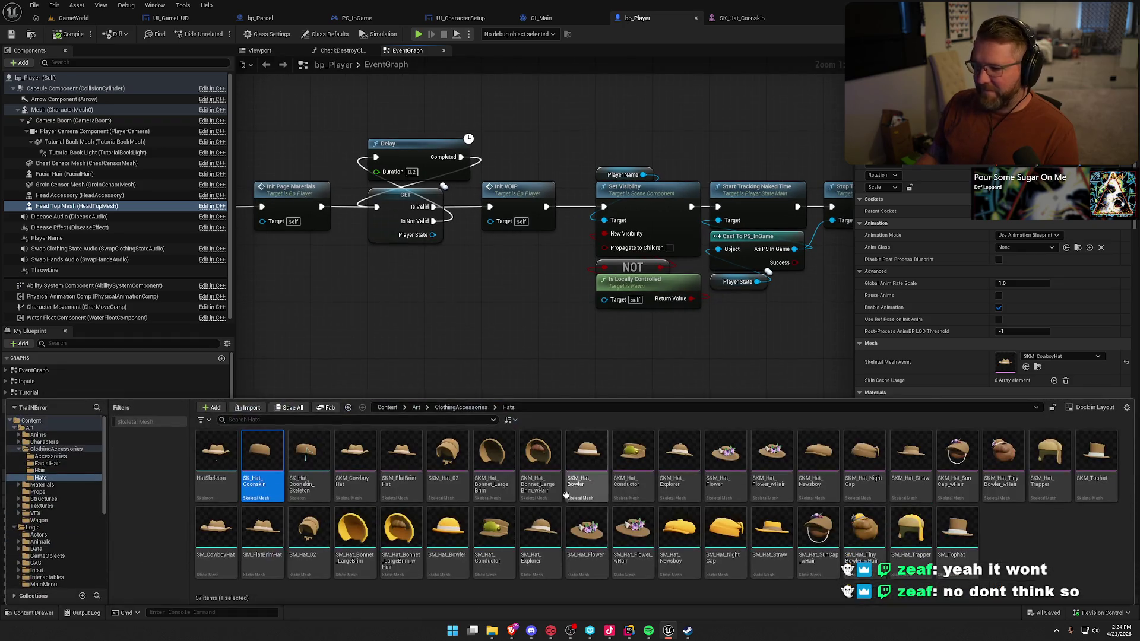
click(38, 435)
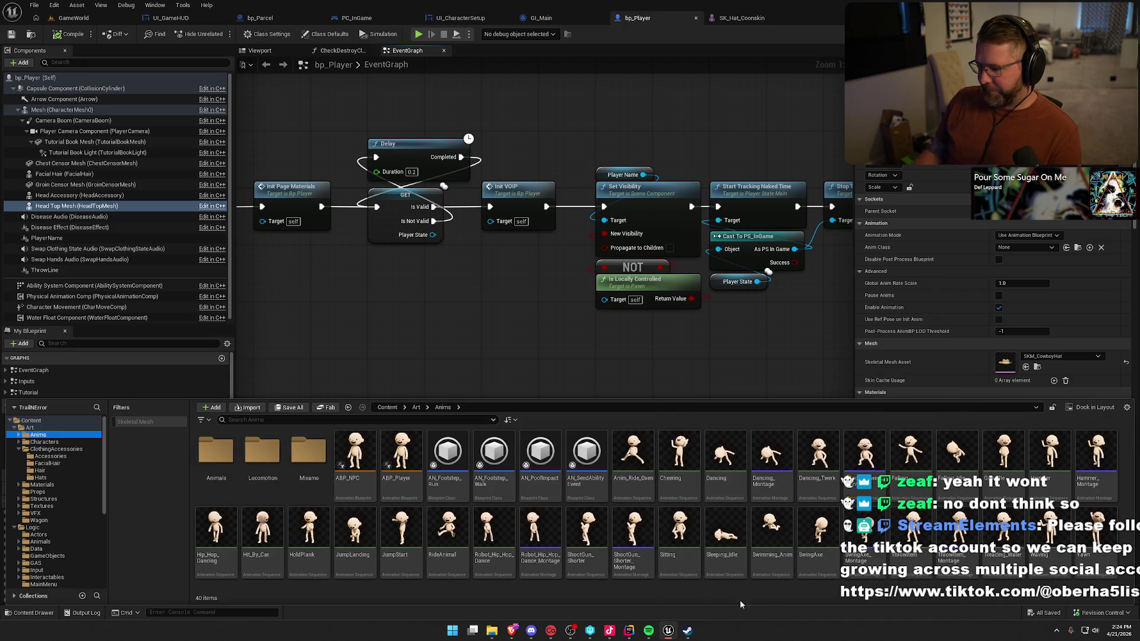
click(68, 456)
click(45, 469)
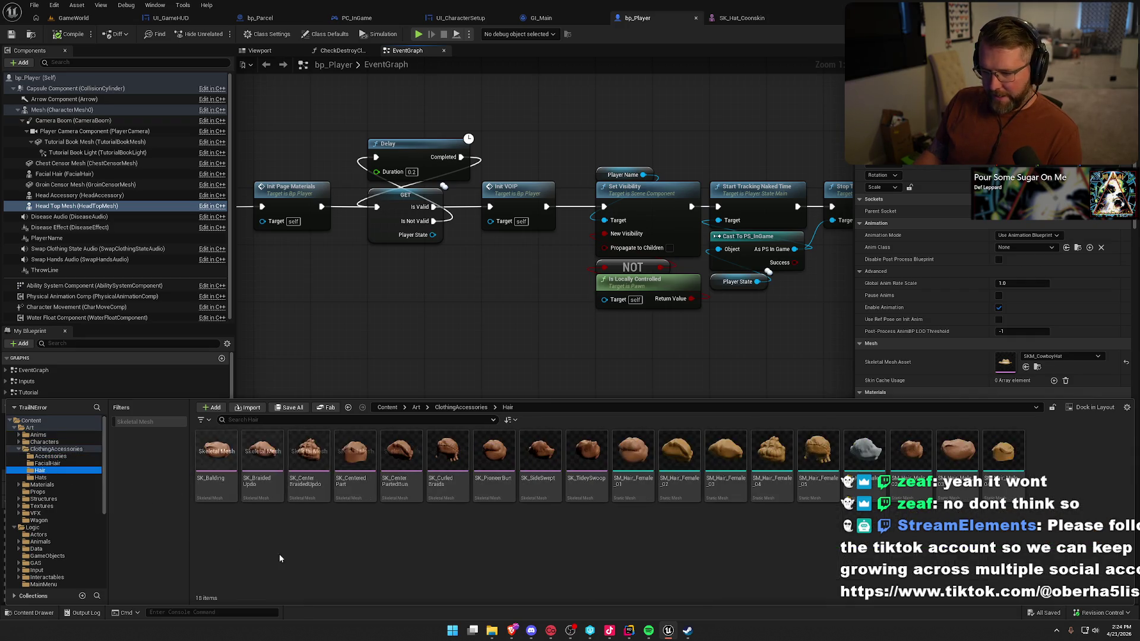
click(42, 478)
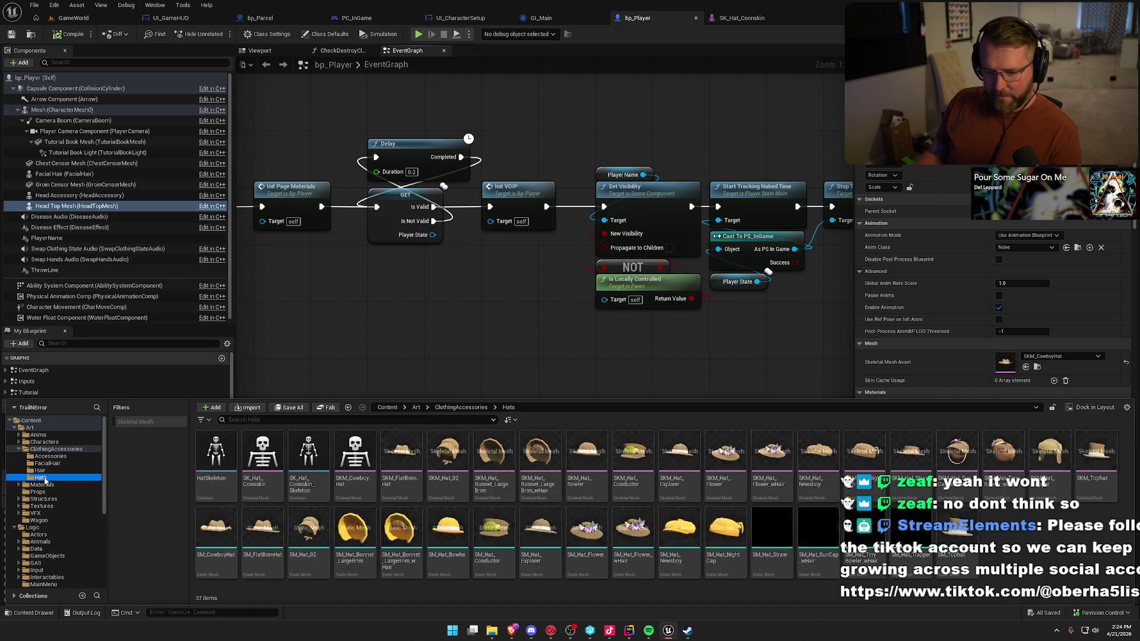
click(304, 458)
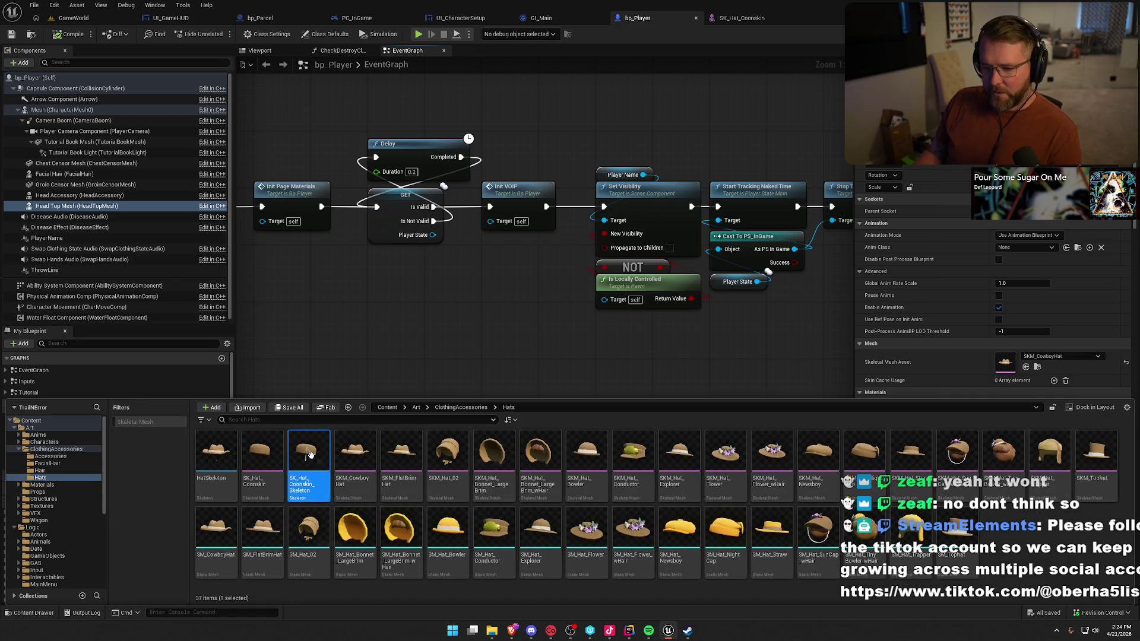
- Create an Animation Blueprint from the skeleton, name it ABP_Hat_Coonskin and save it
right_click(309, 455)
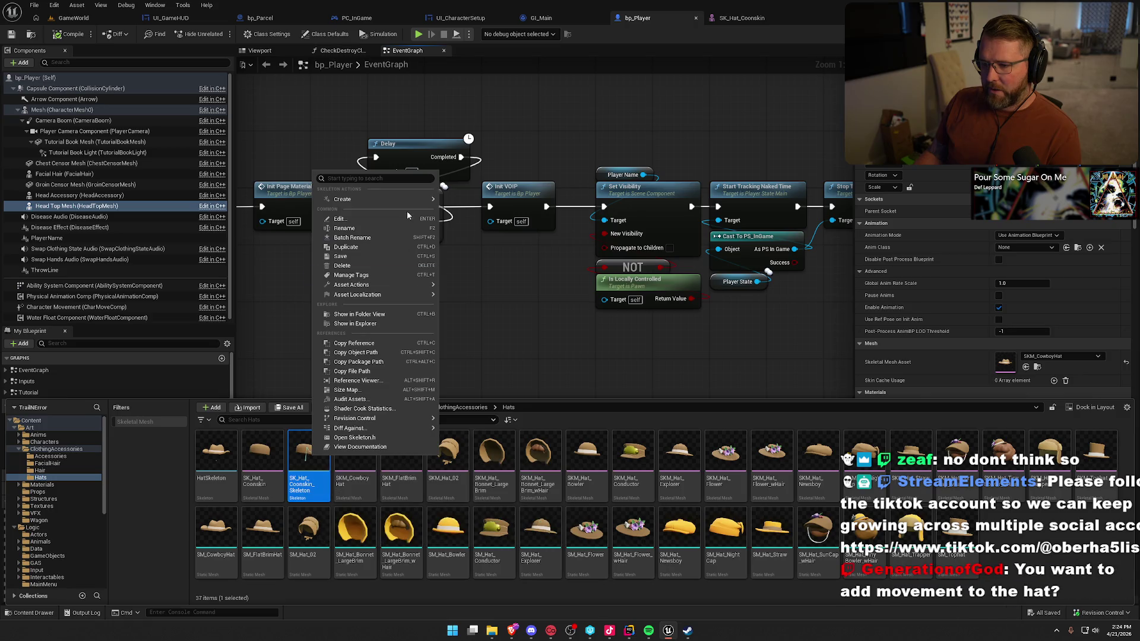
mouse_move(405, 200)
click(478, 215)
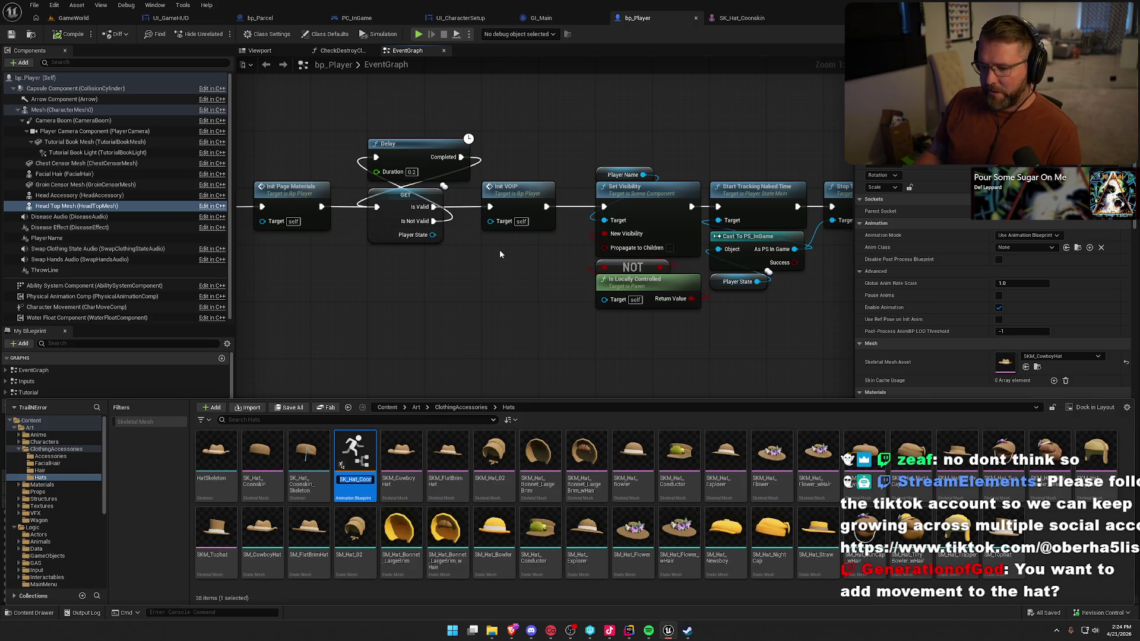
text(ABP_Hat_Coonskin)
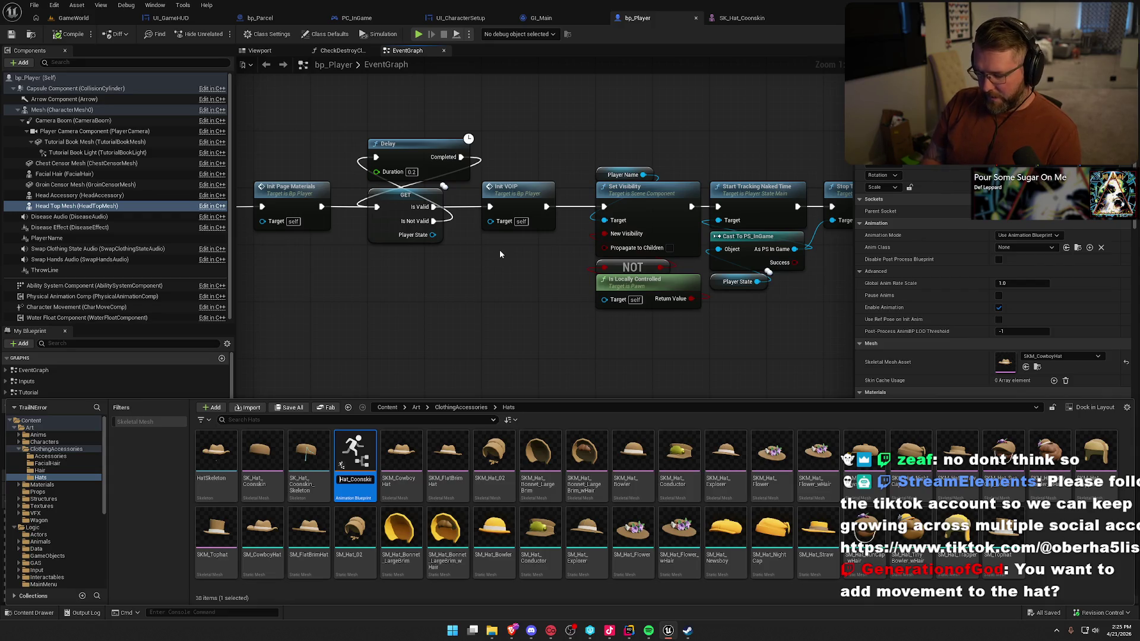
text(BP)
key(End)
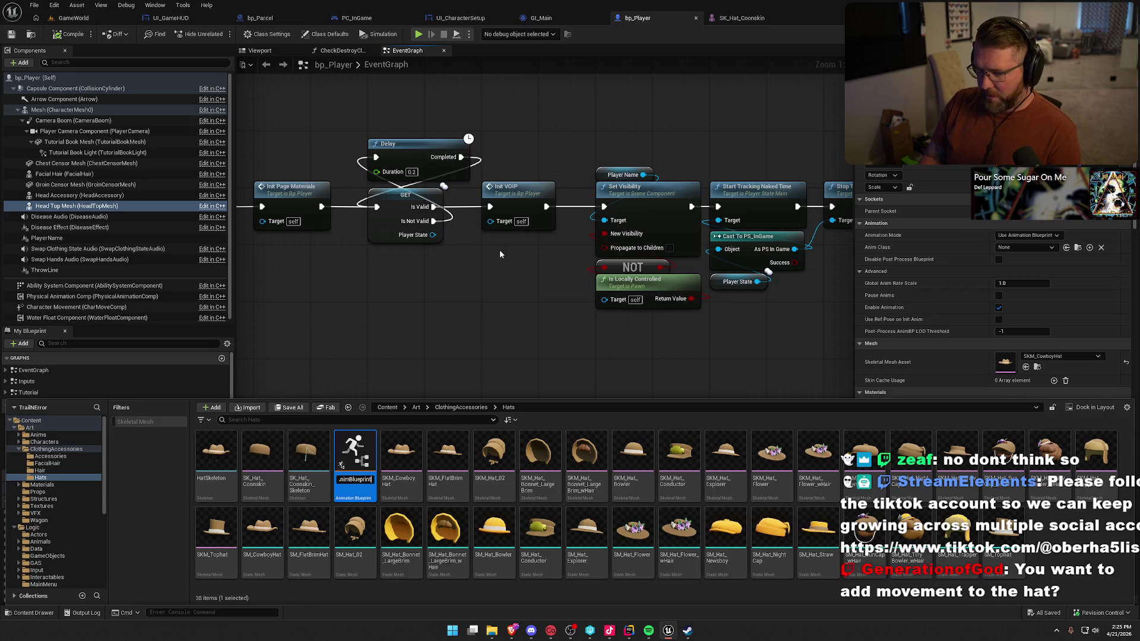
key(BackSpace)
key(BackSpace)
key(BackSpace)
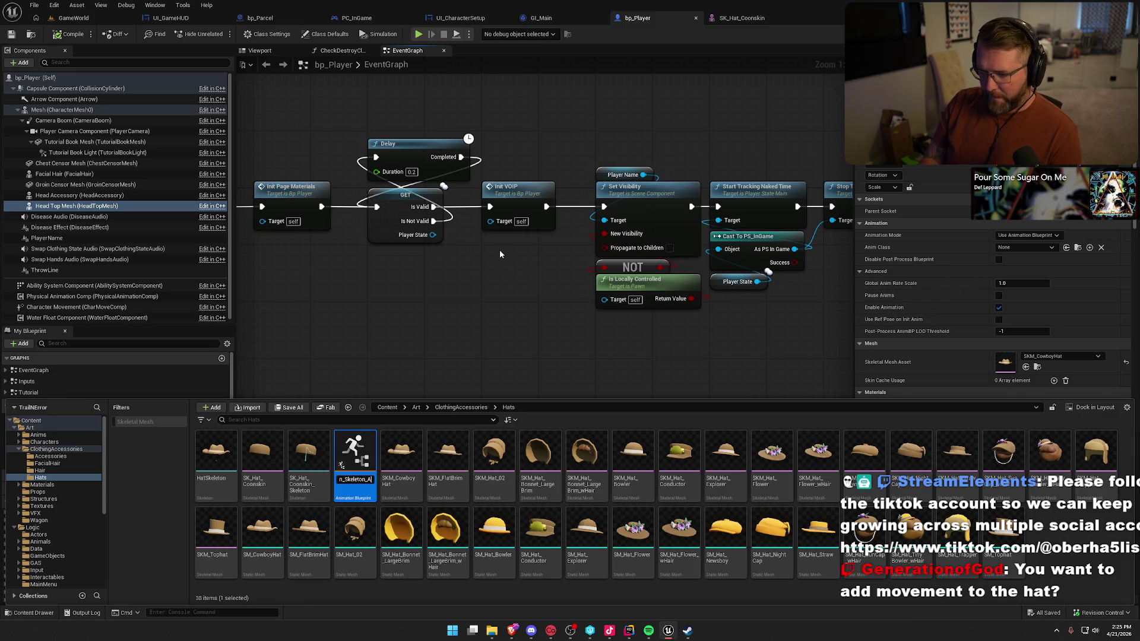
key(BackSpace)
key(BackSpace)
key(BackSpace)
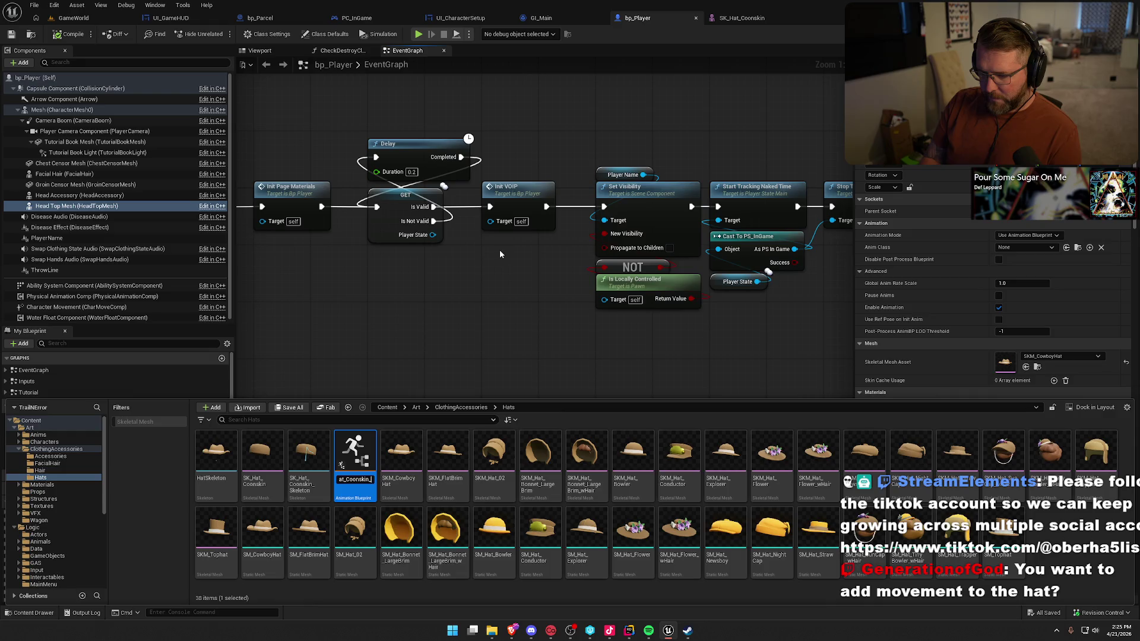
key(Return)
key(ctrl+s)
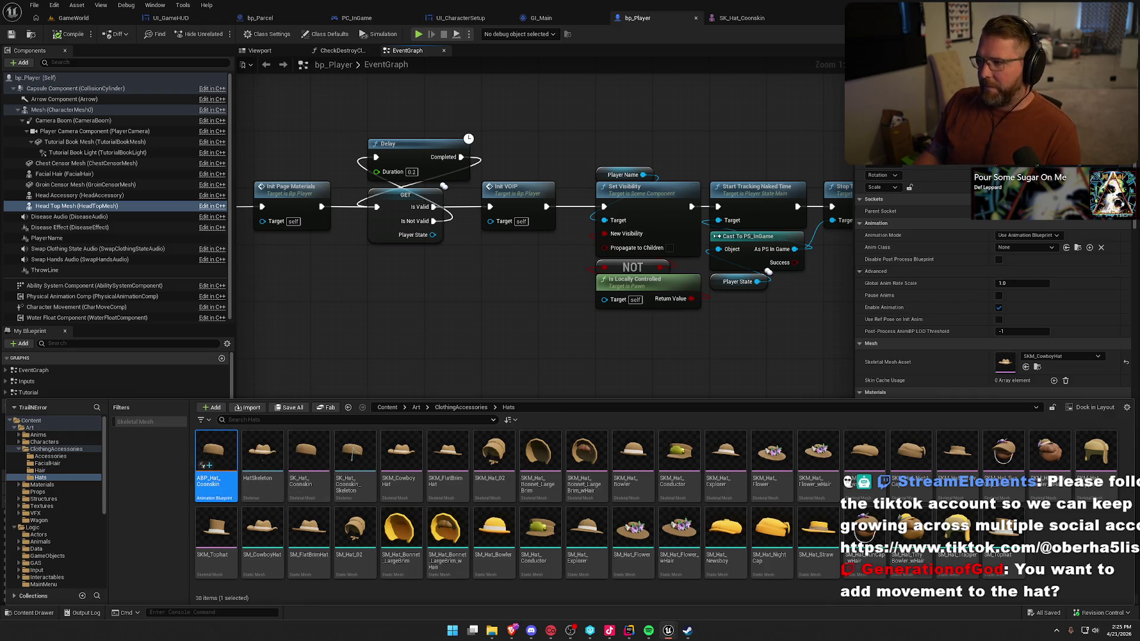
click(406, 373)
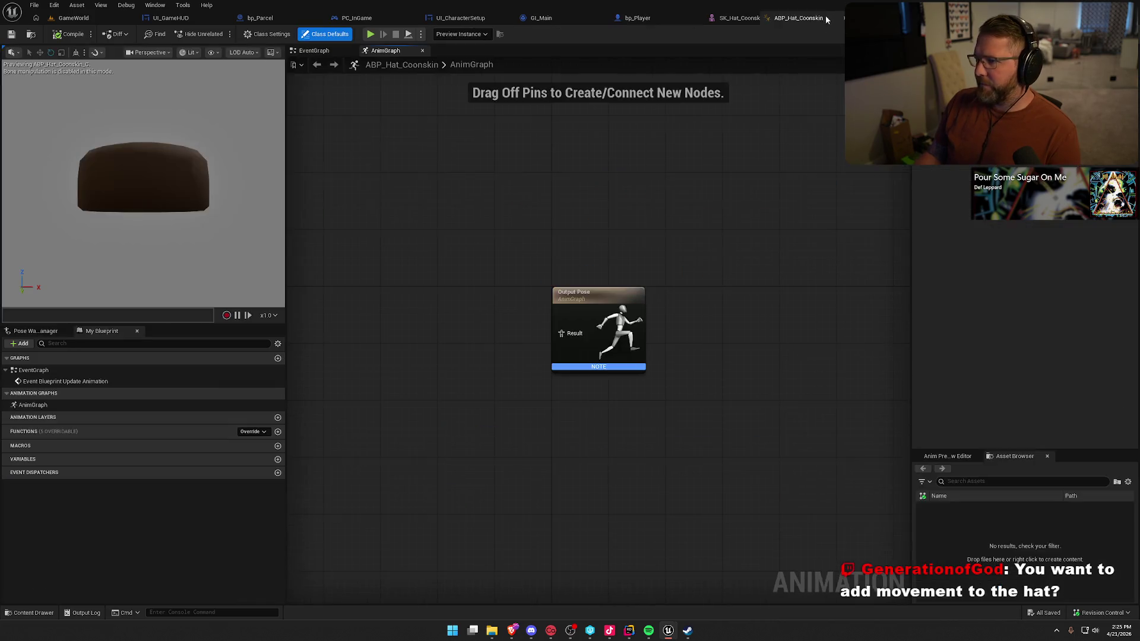
- Orbit and centre the hat preview to reveal its striped tail, then reposition the AnimGraph around Output Pose
mouse_move(265, 226)
mouse_down()
mouse_move(220, 205)
mouse_move(214, 178)
mouse_up()
drag(95, 166, 94, 163)
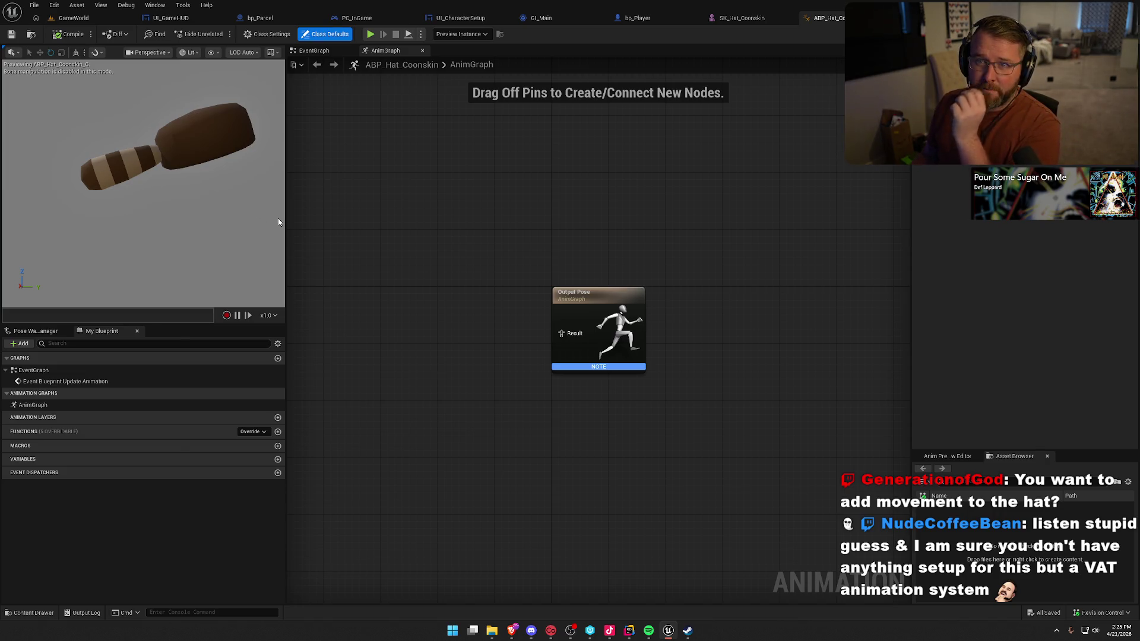
mouse_move(373, 208)
mouse_down()
mouse_move(477, 190)
mouse_move(447, 174)
mouse_up()
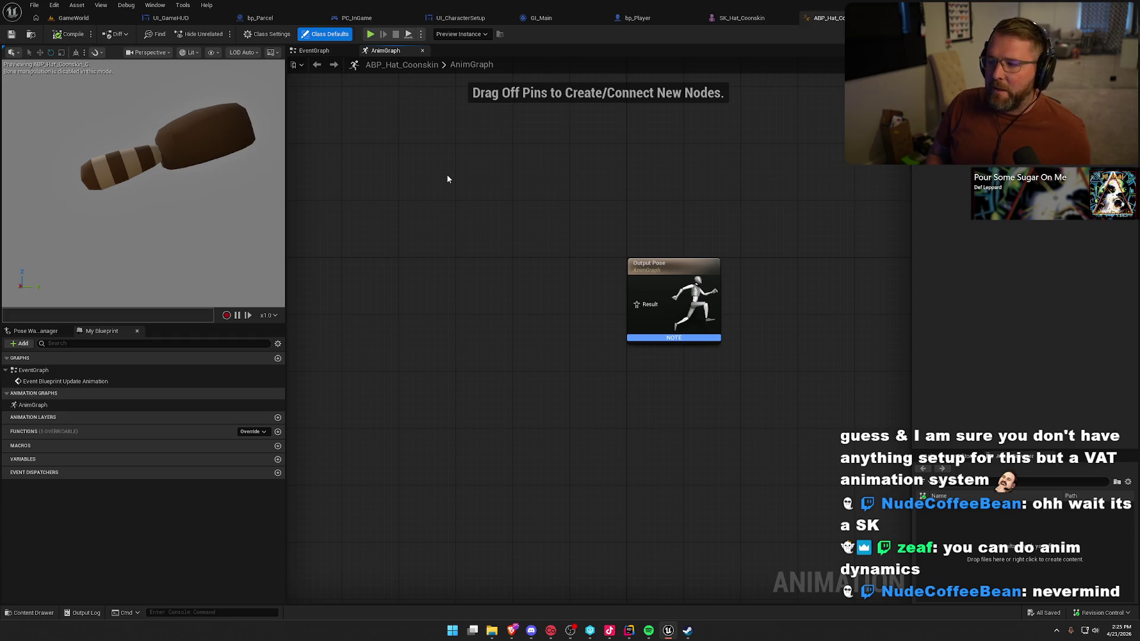
right_click(477, 294)
- Add an Anim Dynamics node to the AnimGraph and place it beside Output Pose
text(anim dynamics)
key(Return)
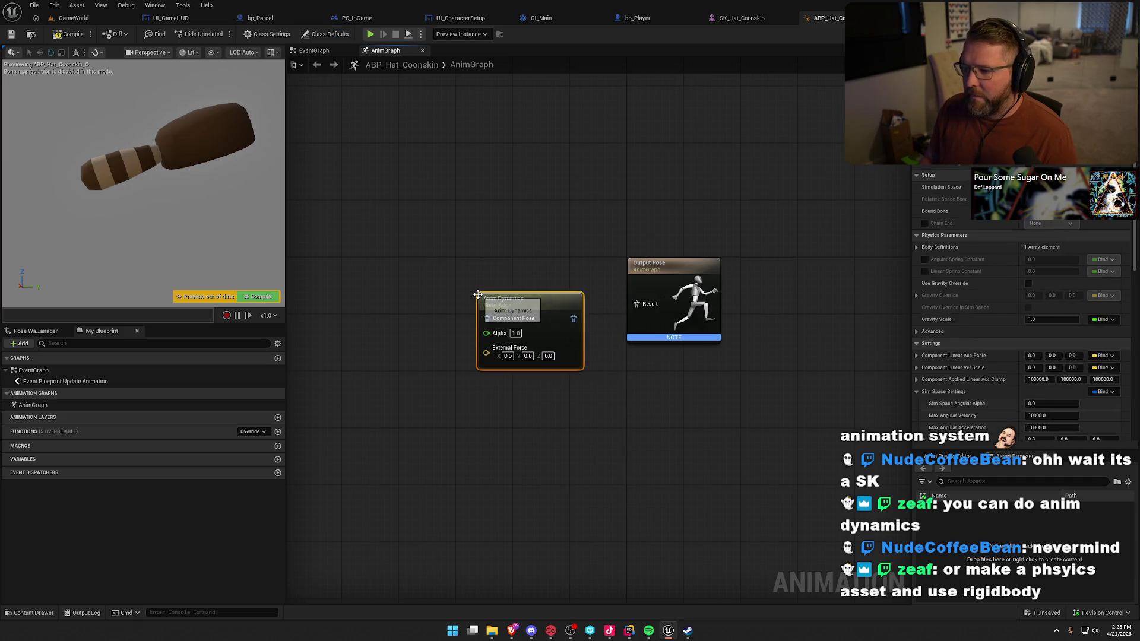
mouse_move(547, 298)
mouse_down()
mouse_move(503, 200)
mouse_move(486, 196)
mouse_move(471, 214)
mouse_up()
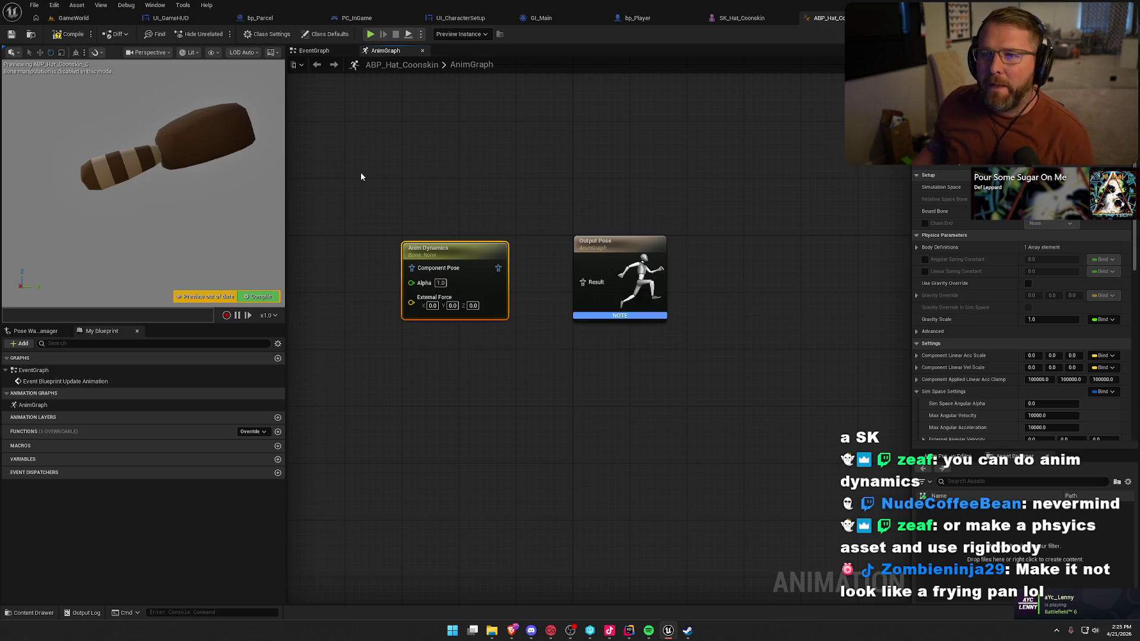
mouse_move(369, 181)
mouse_down()
mouse_move(485, 134)
mouse_move(460, 135)
mouse_up()
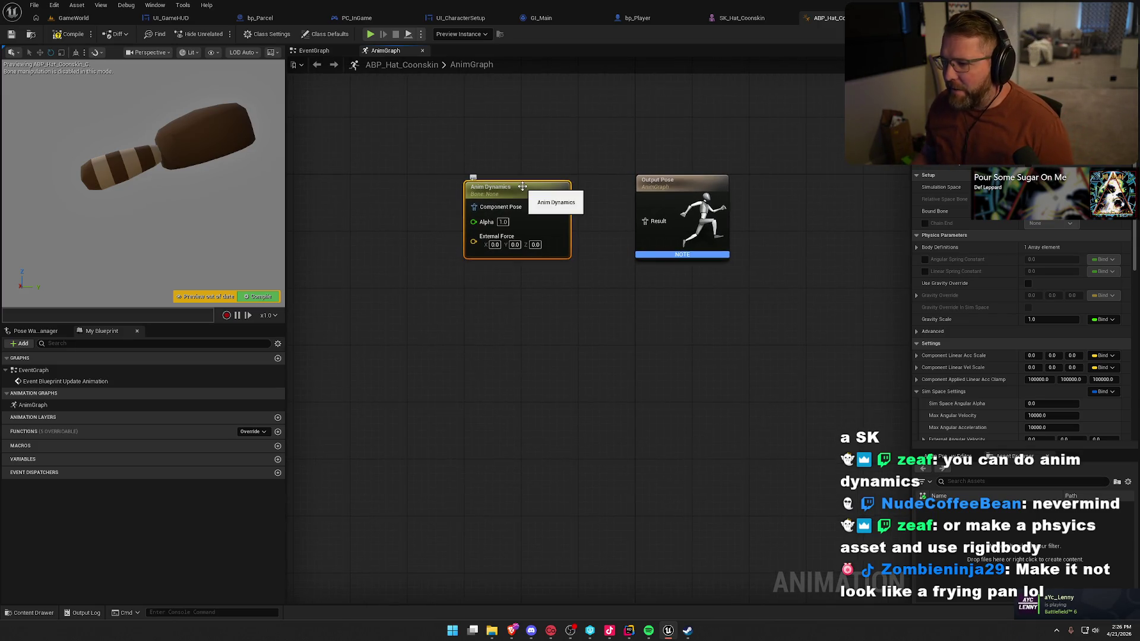
- Wire Anim Dynamics through a Component To Local node into Output Pose and select it
mouse_move(523, 186)
mouse_down()
mouse_move(498, 212)
mouse_move(568, 248)
mouse_move(621, 247)
mouse_up()
drag(570, 215, 570, 186)
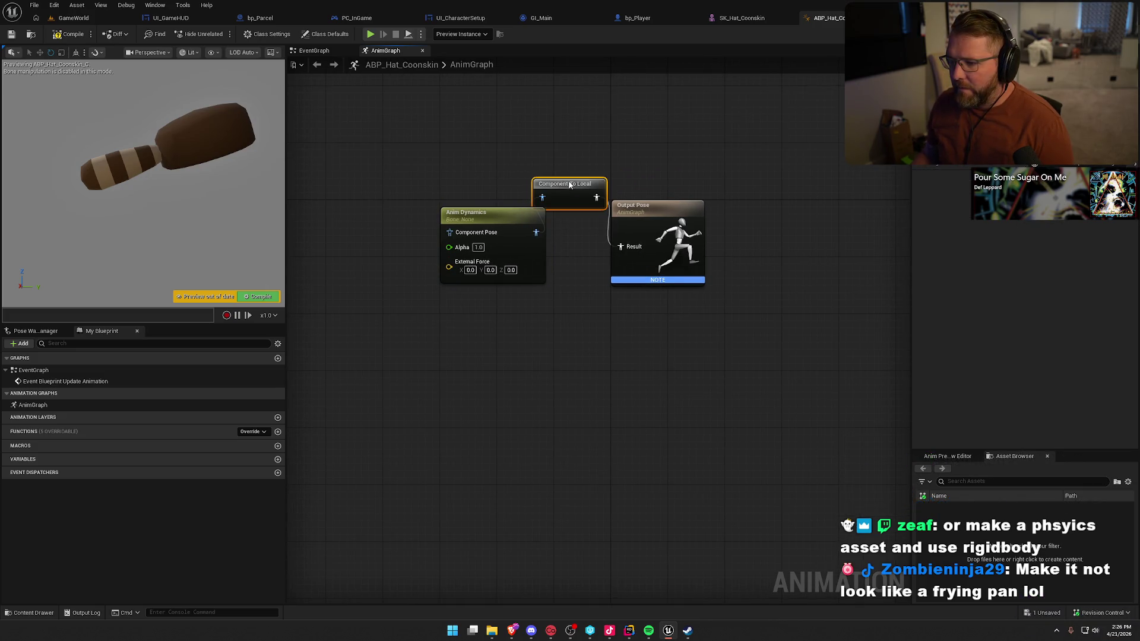
mouse_move(494, 157)
mouse_down()
mouse_move(529, 128)
mouse_move(554, 134)
mouse_up()
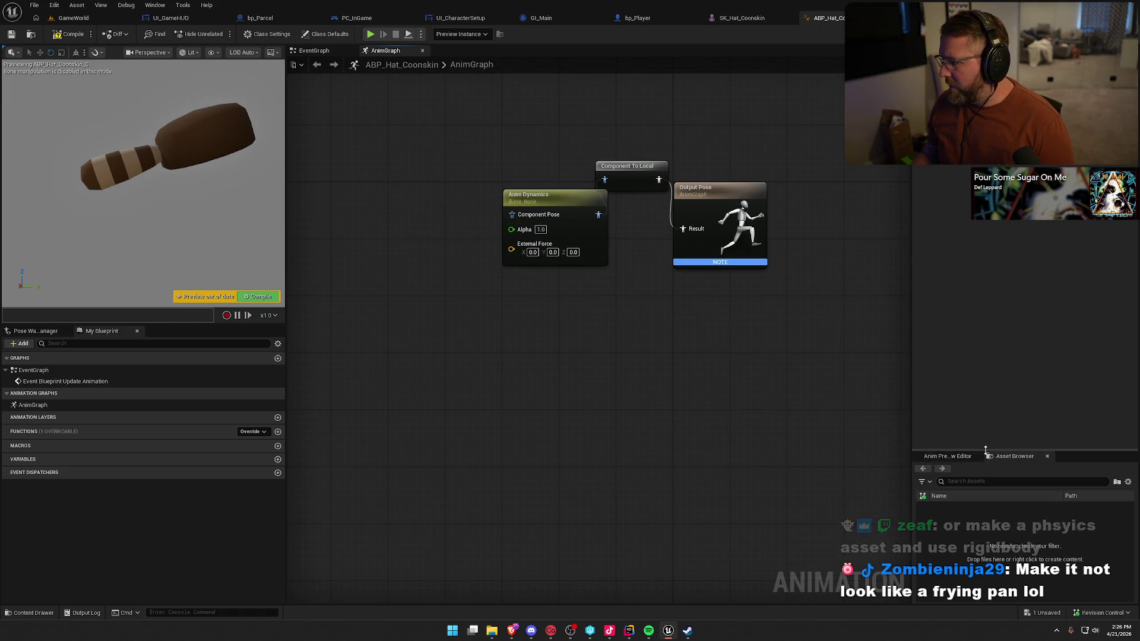
drag(973, 450, 972, 372)
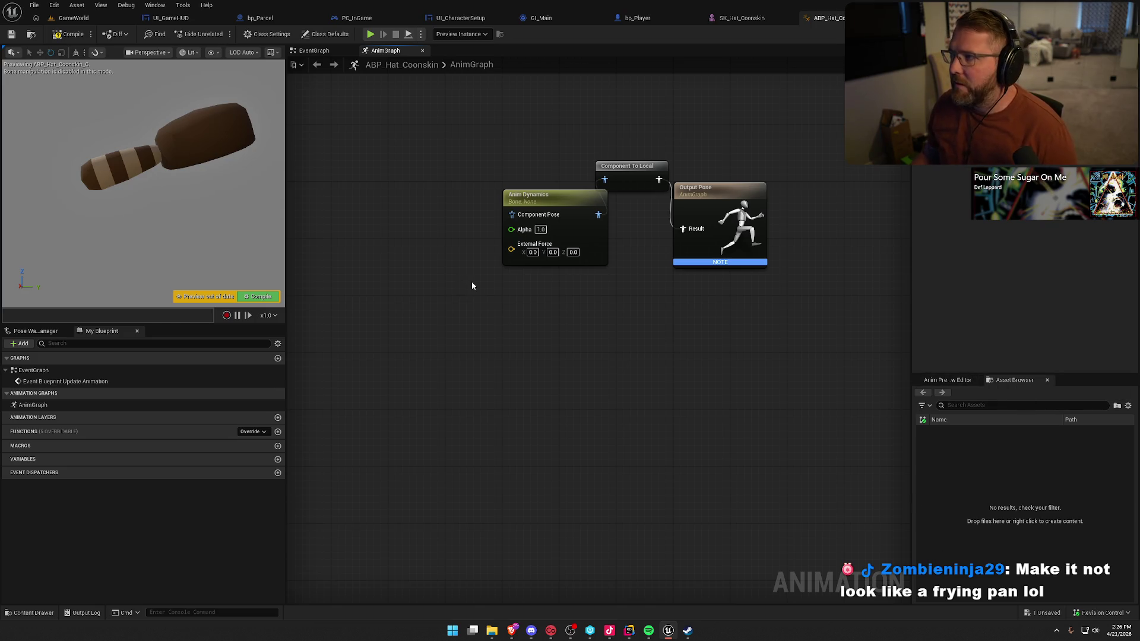
mouse_move(550, 202)
mouse_down()
mouse_move(493, 195)
mouse_move(606, 180)
mouse_move(593, 212)
mouse_up()
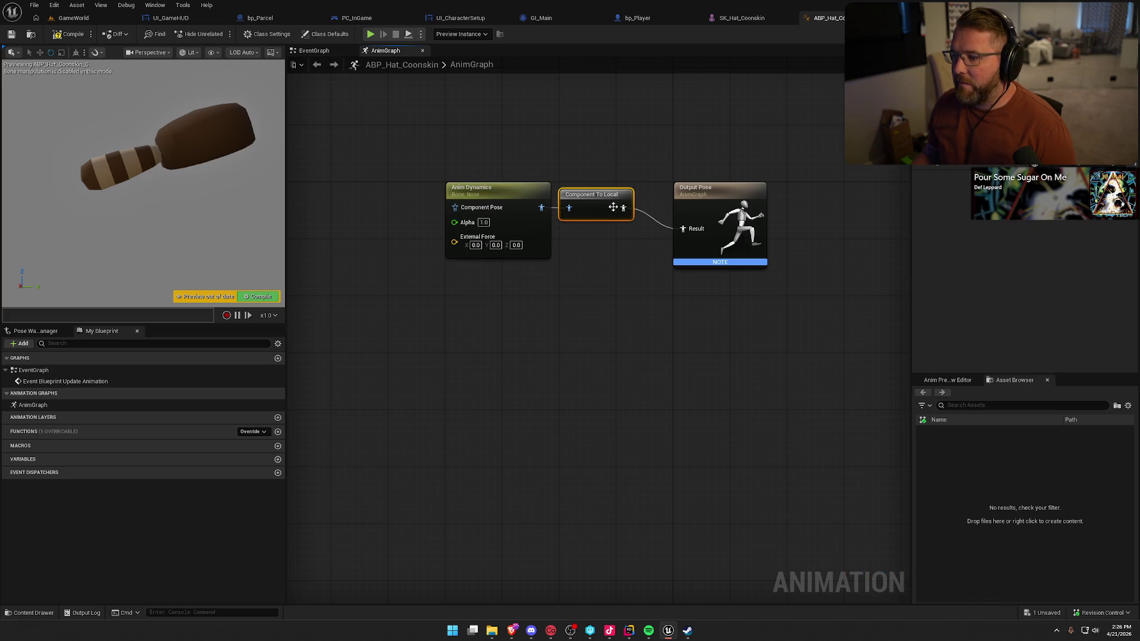
key(q)
click(614, 317)
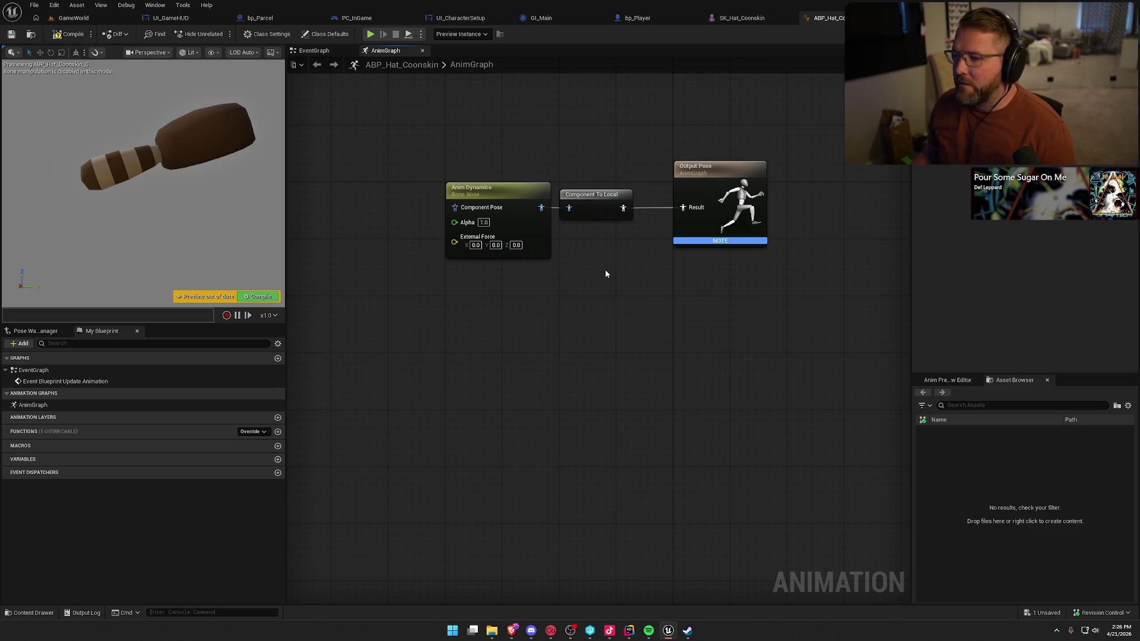
mouse_move(605, 274)
mouse_down()
mouse_move(669, 273)
mouse_move(583, 252)
mouse_up()
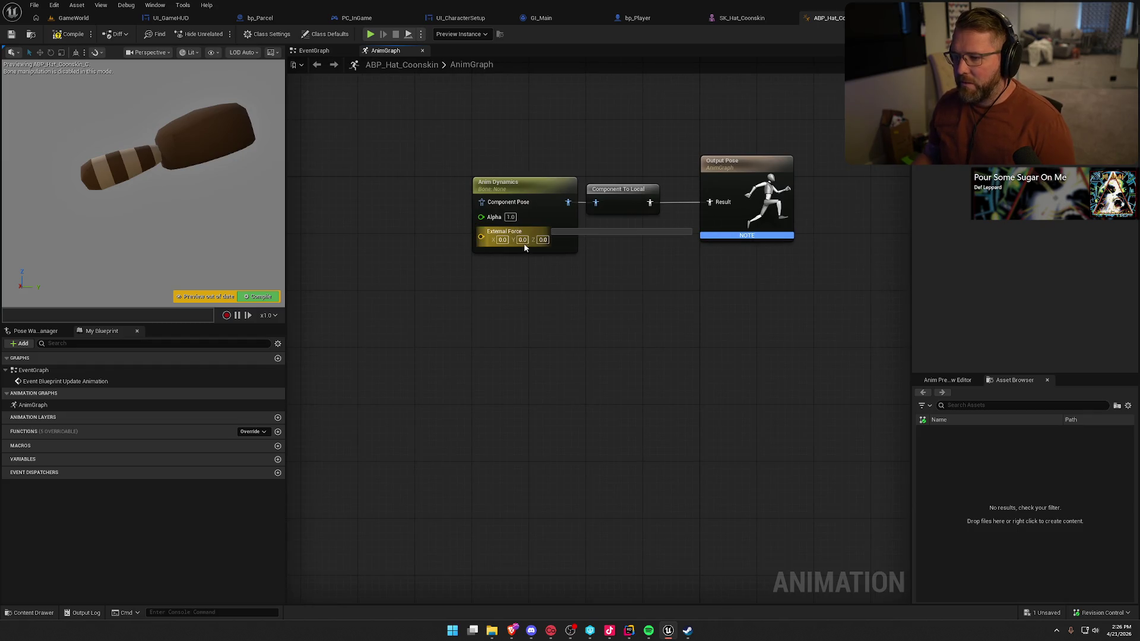
click(537, 185)
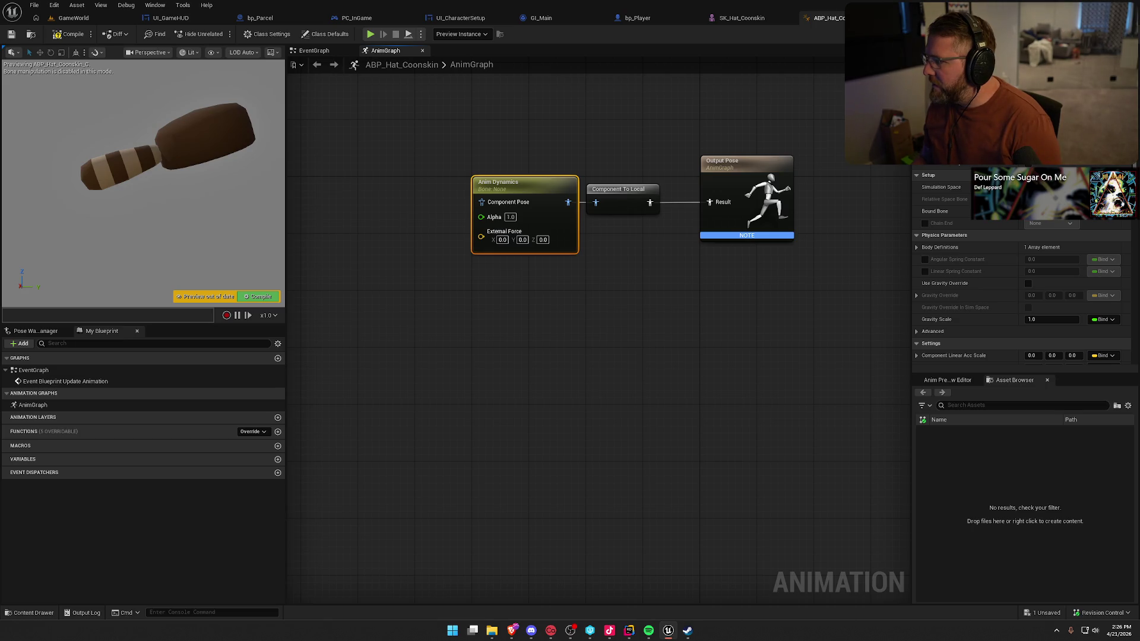
scroll(1021, 267, down, 10)
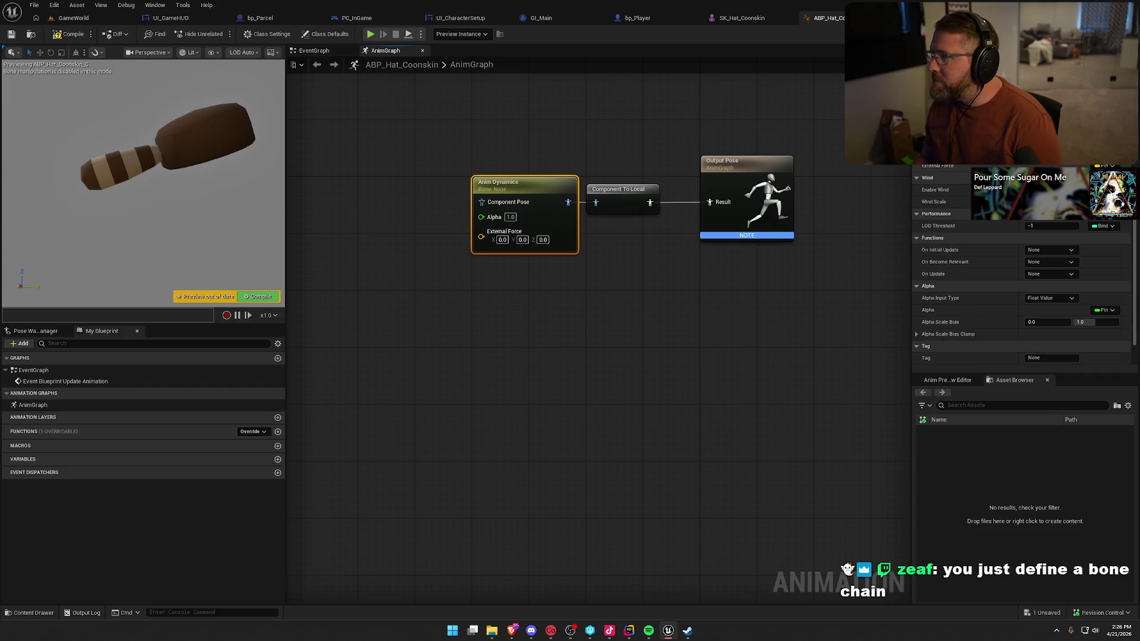
scroll(1021, 267, up, 10)
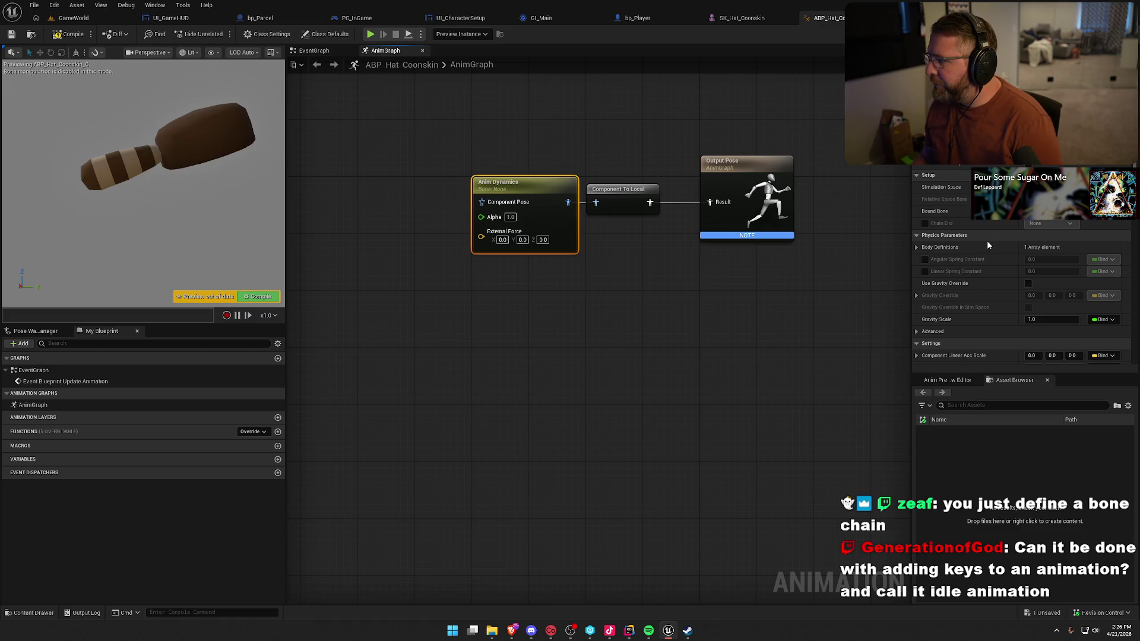
scroll(988, 246, down, 2)
scroll(991, 244, down, 2)
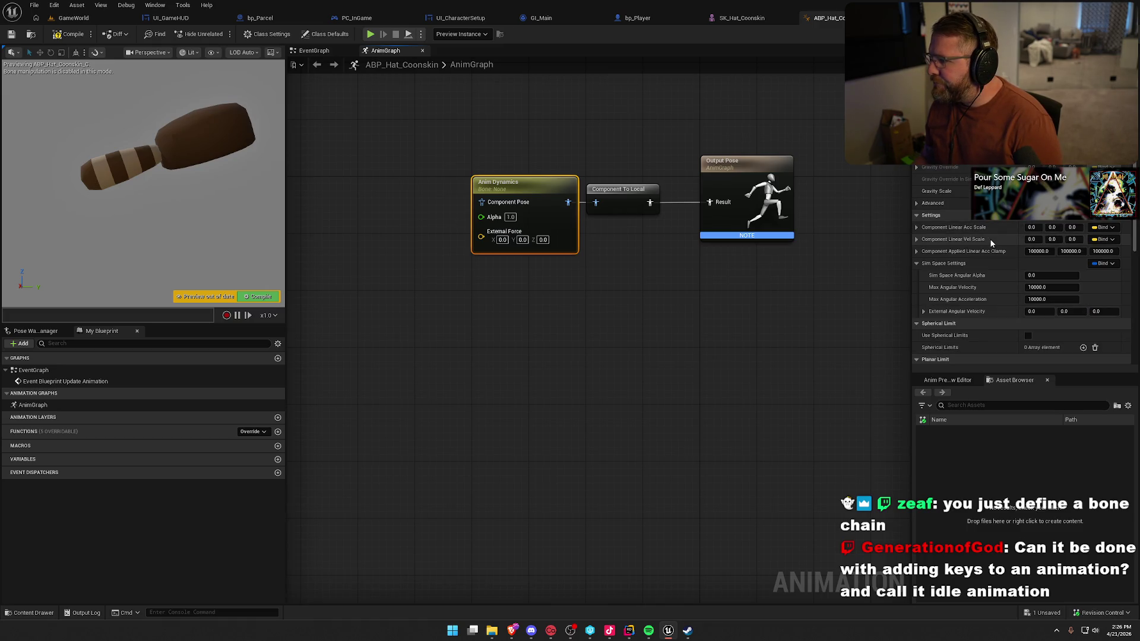
scroll(991, 244, down, 3)
scroll(990, 243, down, 10)
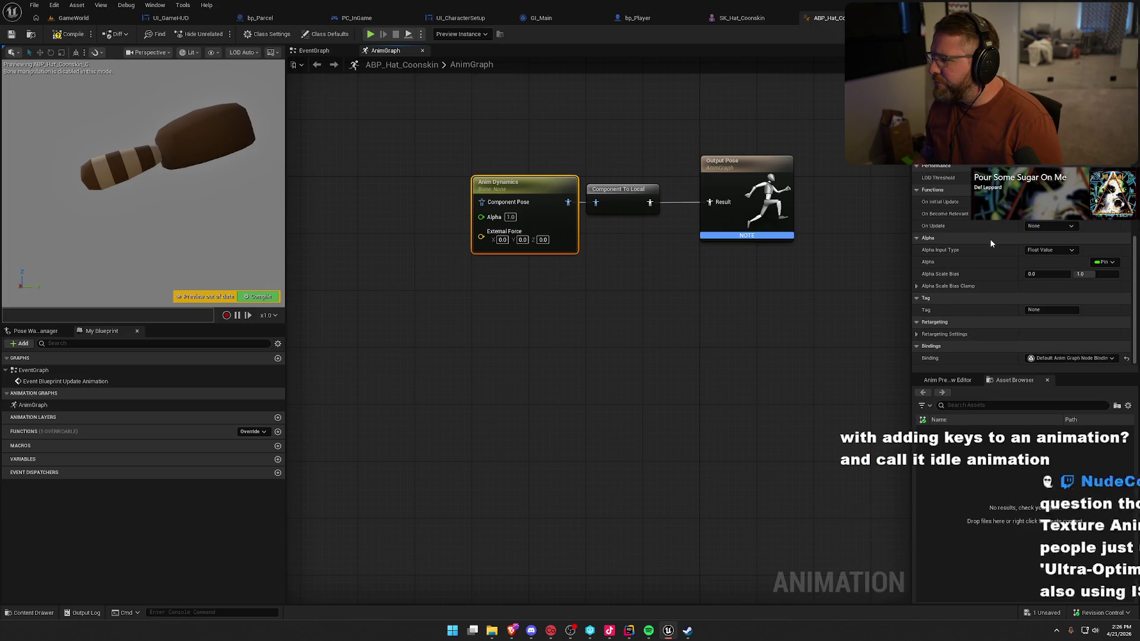
click(916, 333)
scroll(919, 326, down, 2)
scroll(985, 348, up, 8)
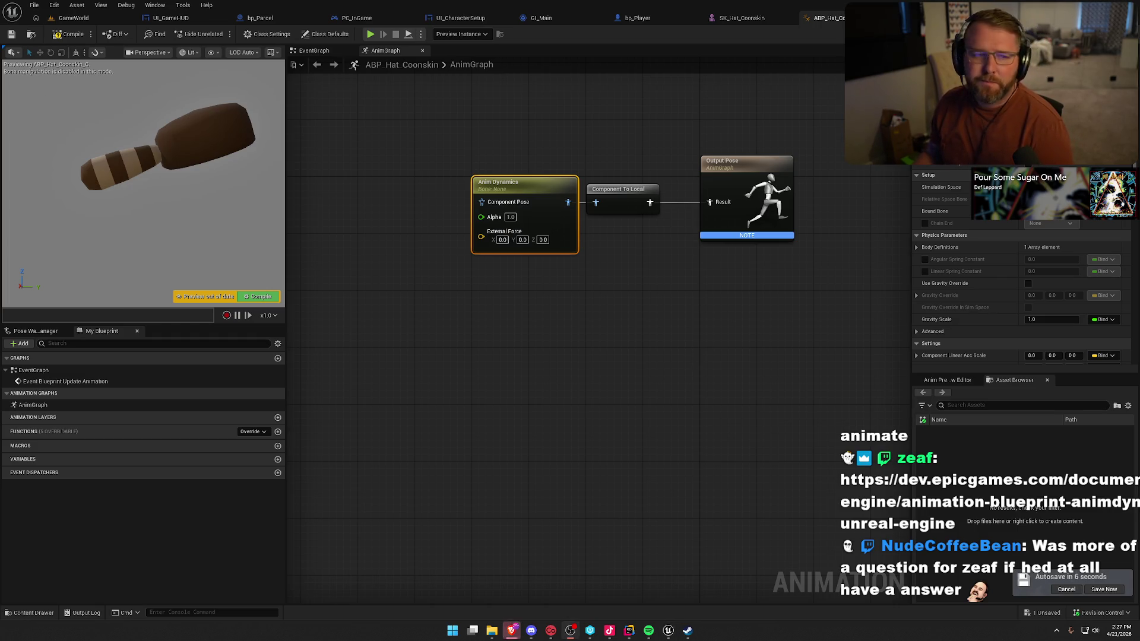
- Bring the AnimDynamics documentation window forward and maximize it full-screen
click(570, 630)
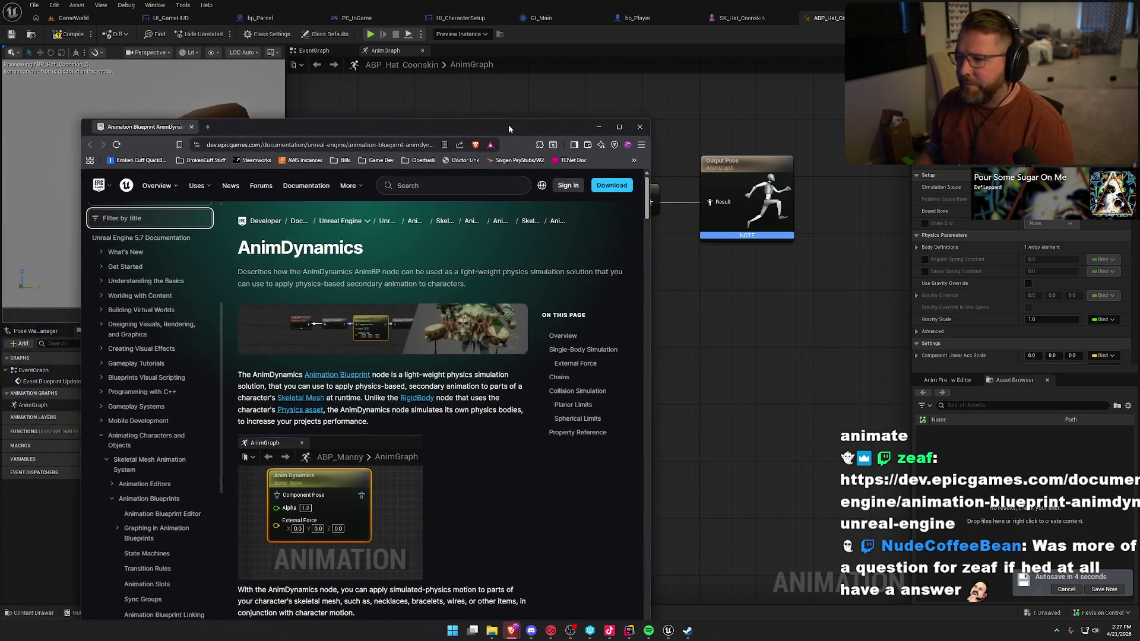
double_click(508, 124)
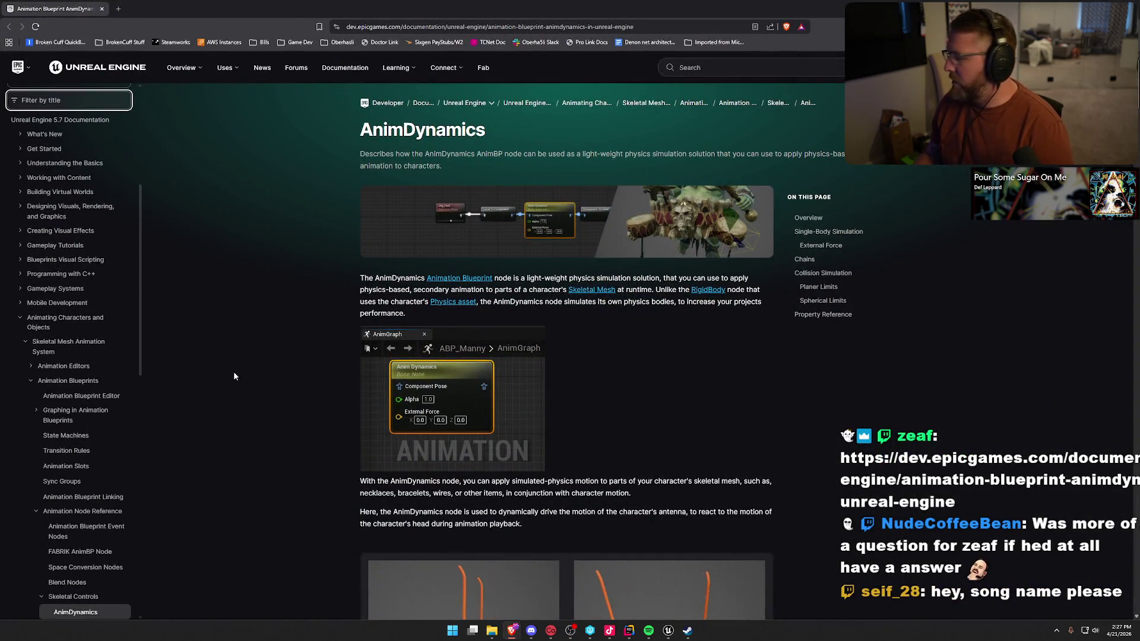
scroll(312, 360, down, 5)
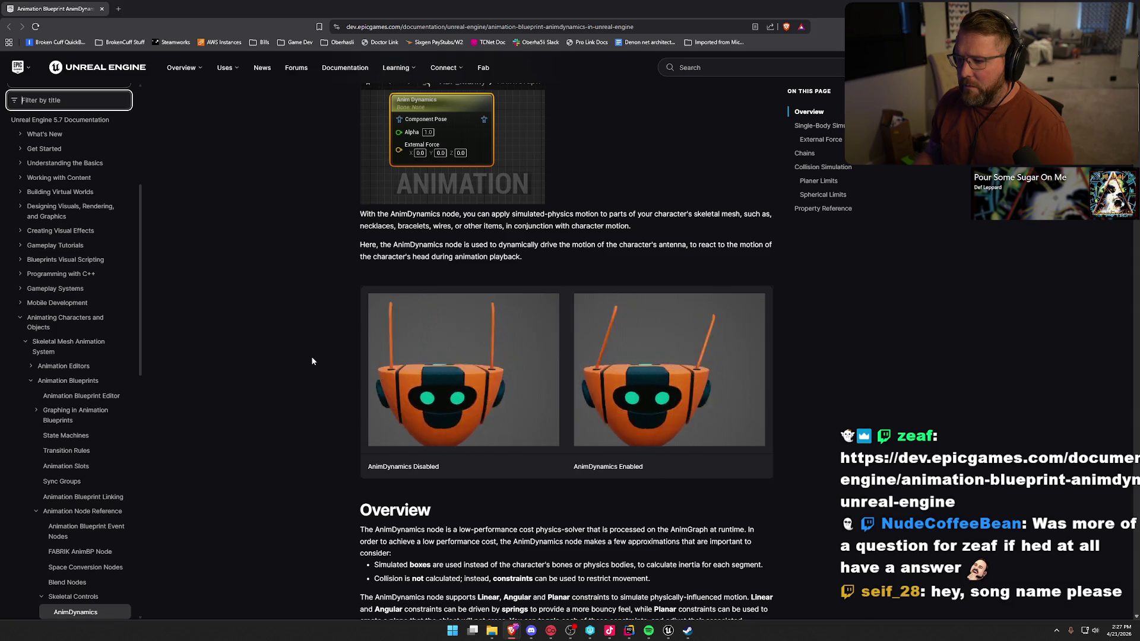
scroll(312, 361, up, 4)
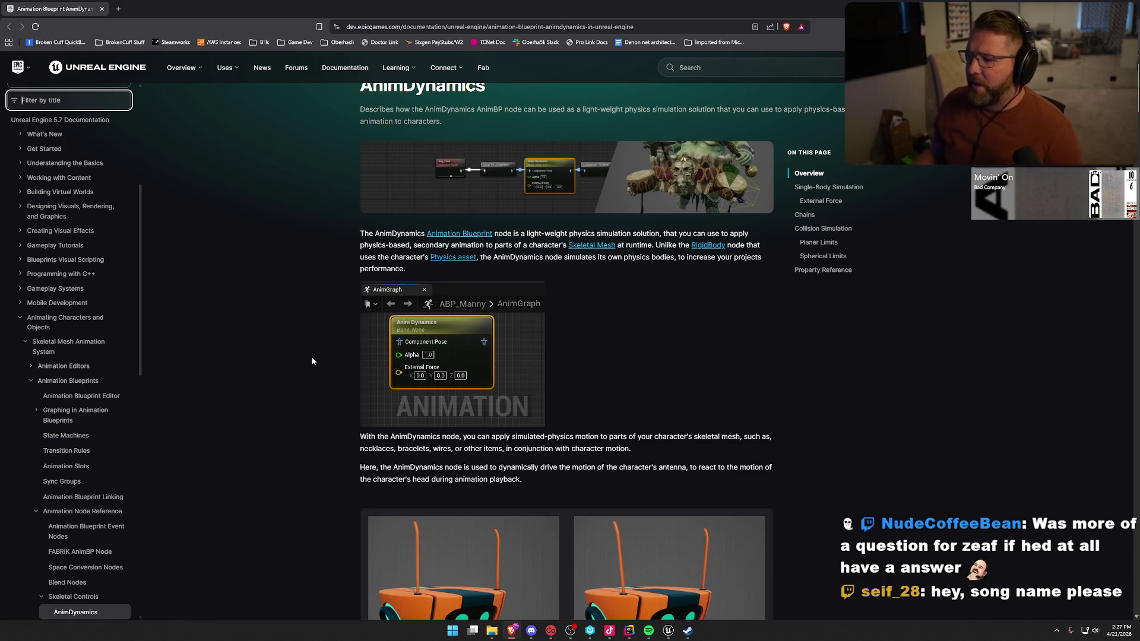
- Scroll down to the Overview section on constraints and the node's settings
scroll(309, 354, down, 1)
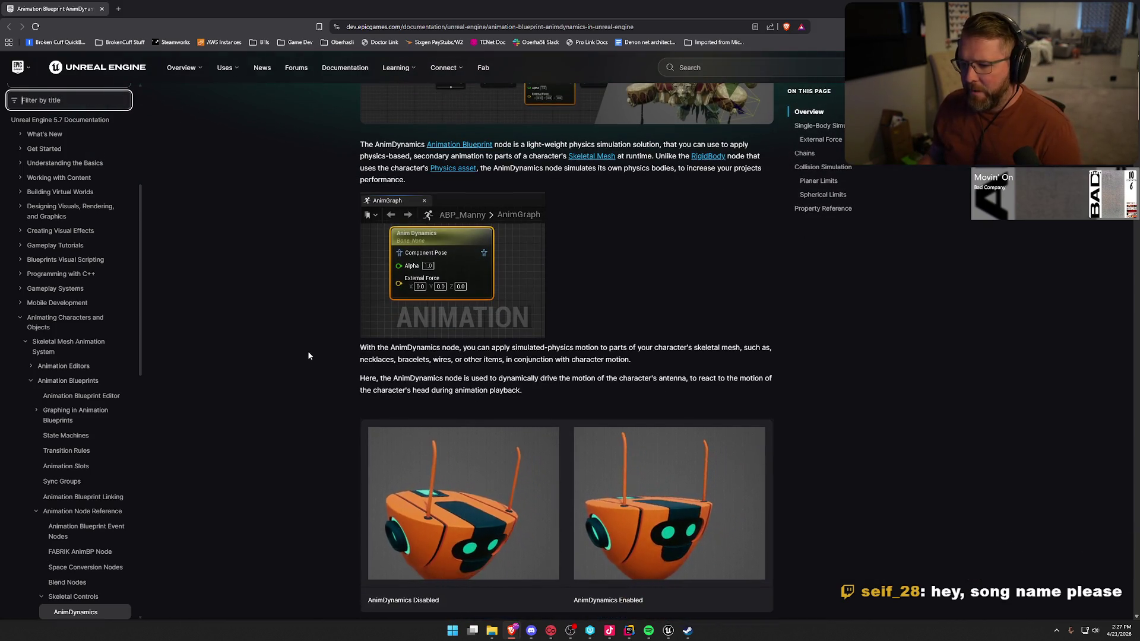
scroll(307, 351, down, 2)
scroll(308, 351, down, 3)
scroll(308, 351, down, 3)
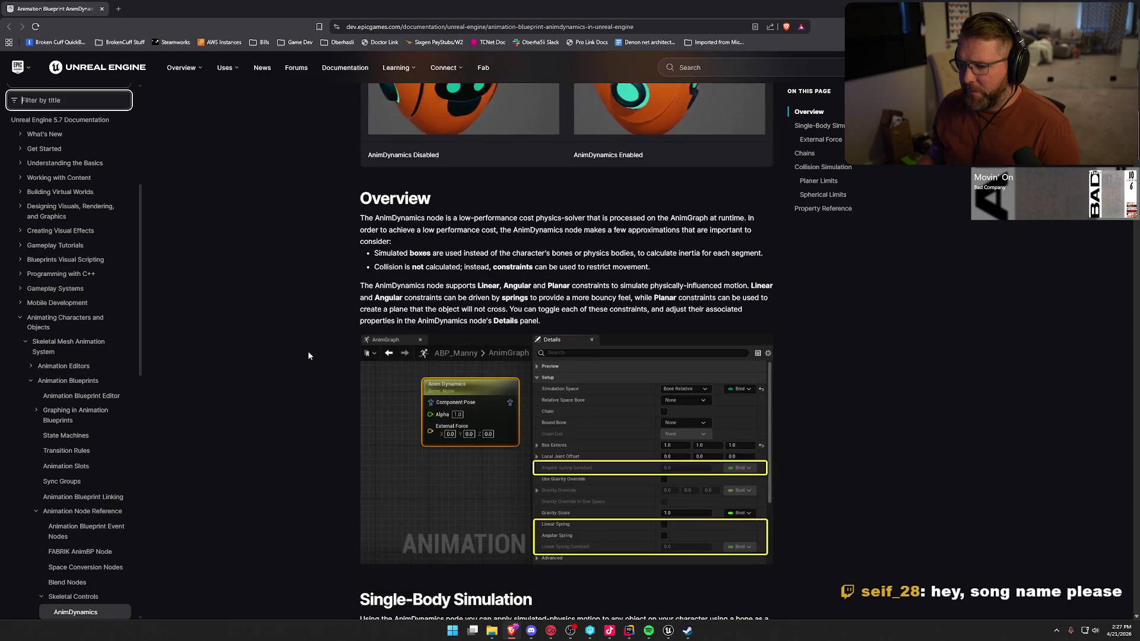
scroll(308, 353, down, 2)
scroll(308, 354, down, 1)
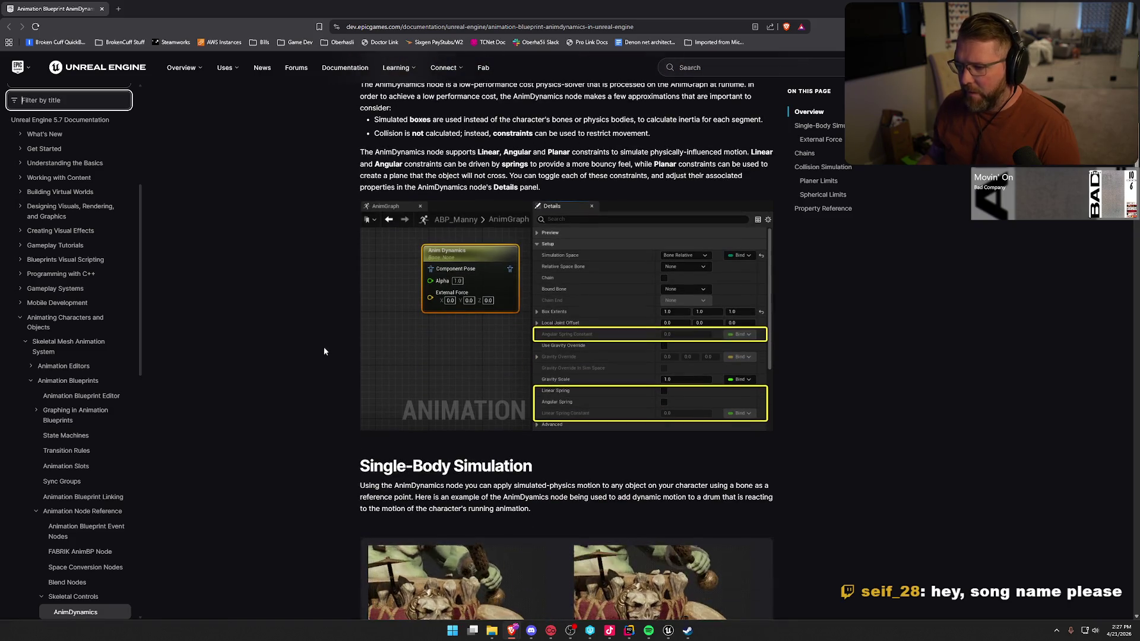
scroll(324, 348, up, 2)
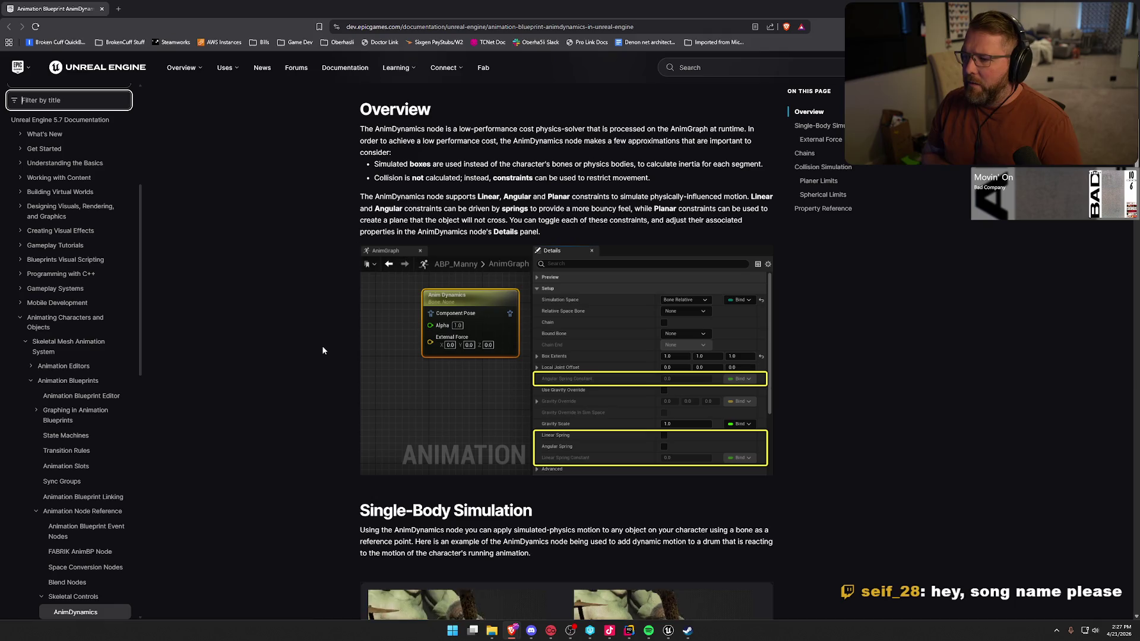
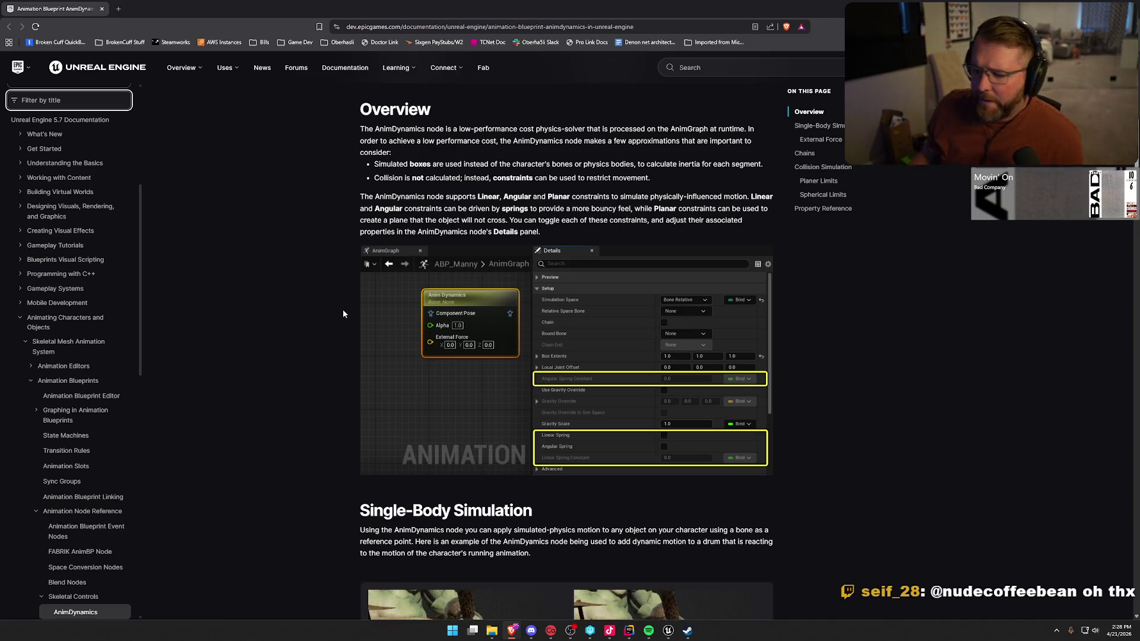
- Read the AnimDynamics Single-Body Simulation docs, then return to the ABP_Hat_Coonskin AnimGraph
scroll(343, 313, down, 3)
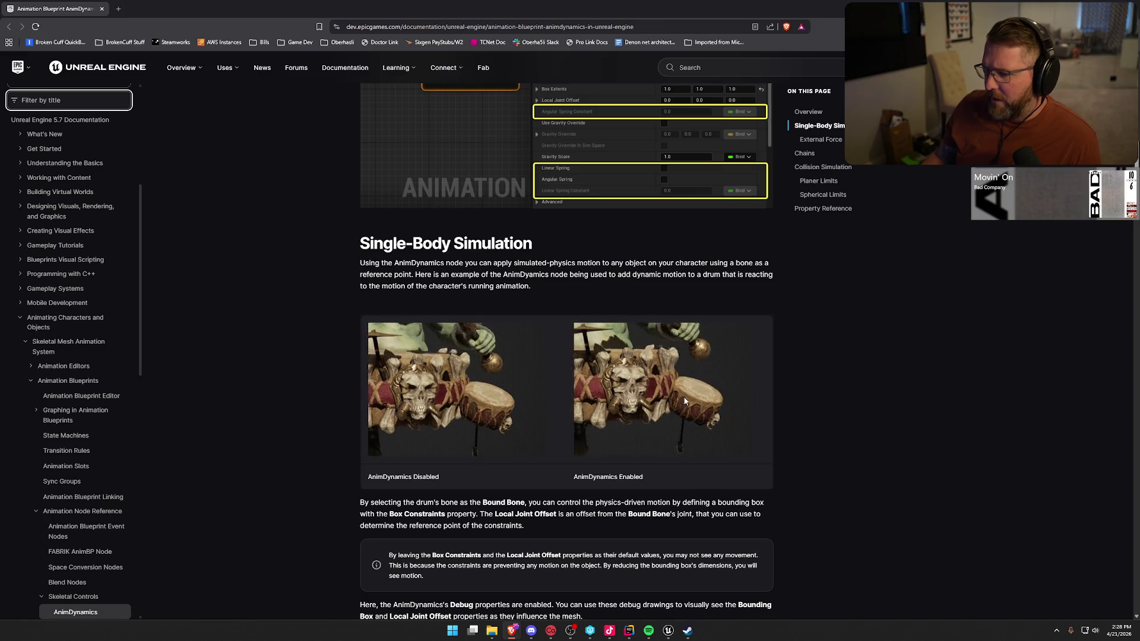
scroll(279, 386, down, 3)
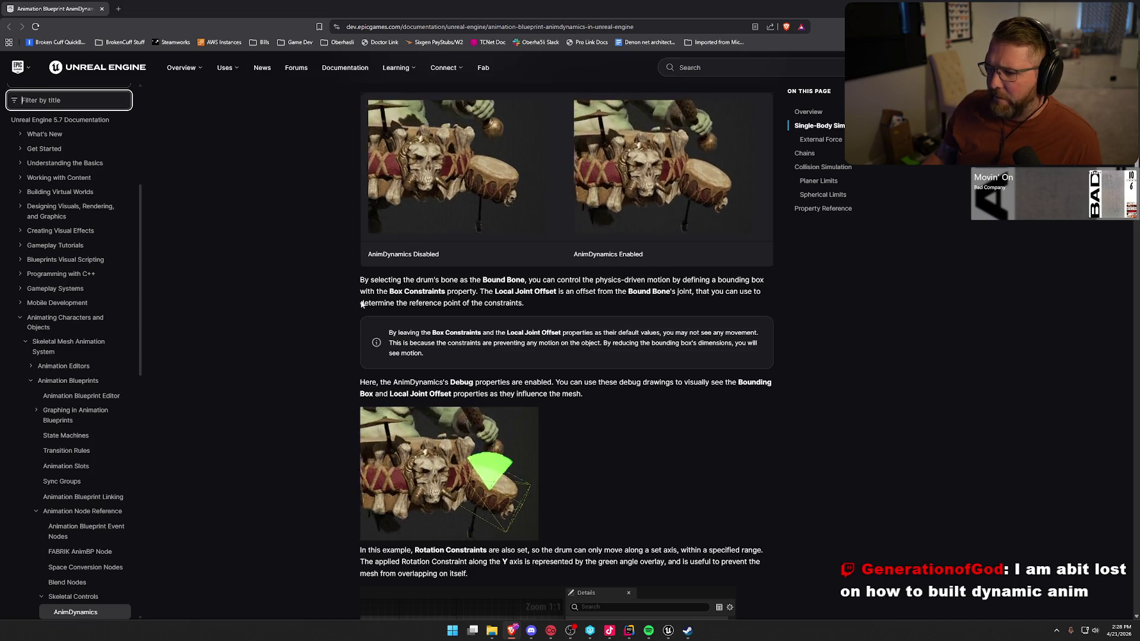
key(alt+Tab)
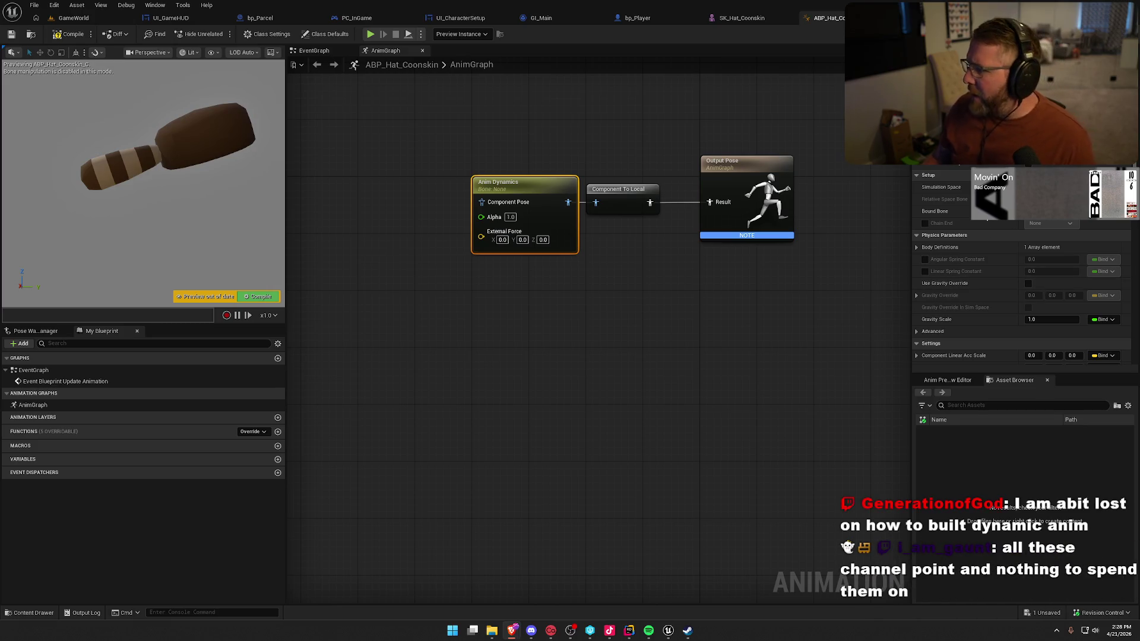
- Set the Anim Dynamics Bound Bone to Cap_Tail_01 and expand its body definition
click(1036, 211)
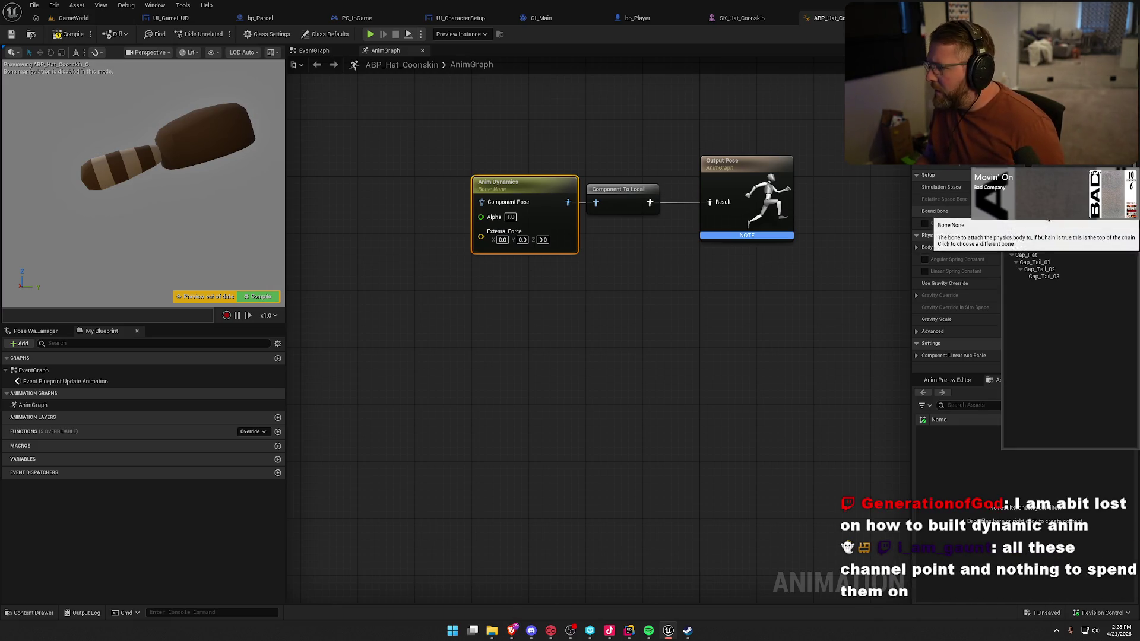
click(1039, 262)
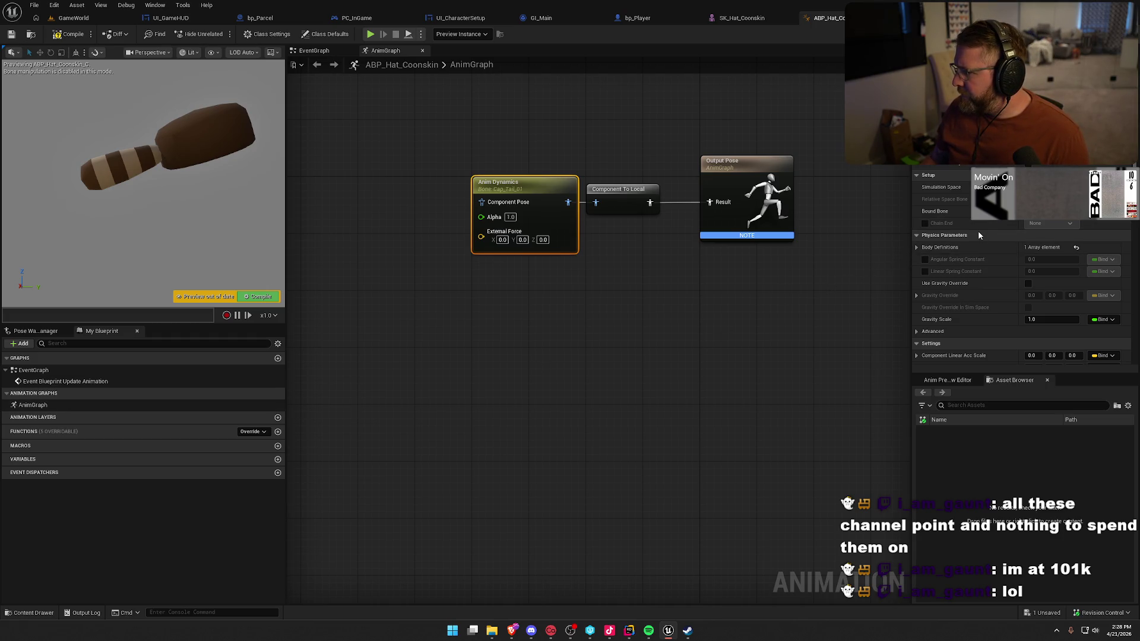
click(918, 247)
click(924, 260)
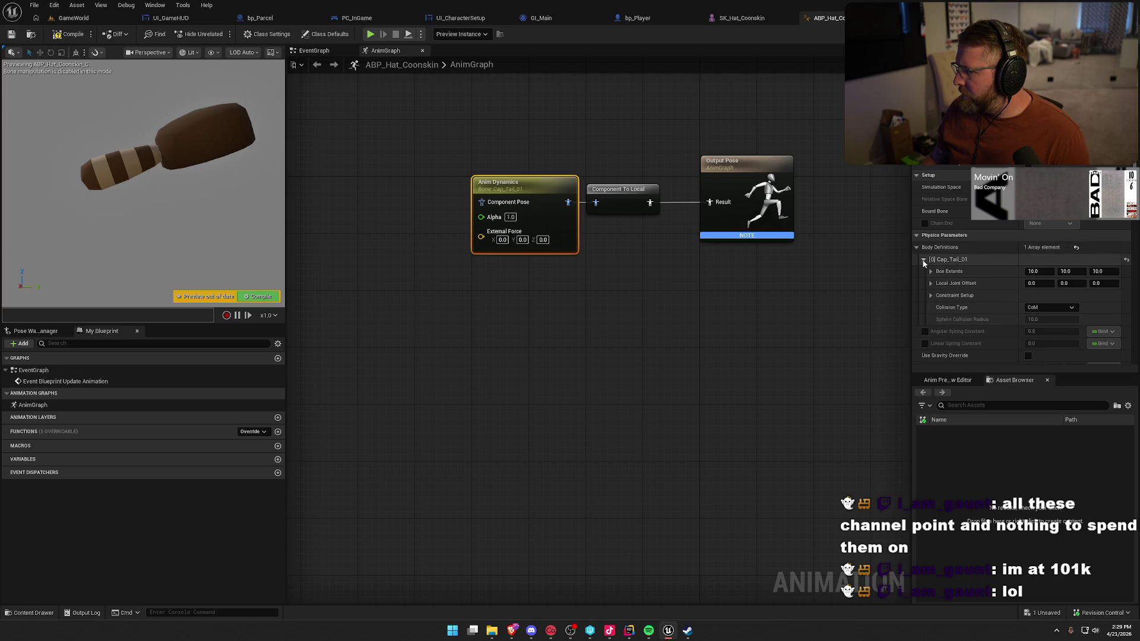
- Scrub Cap_Tail_01's Box Extents X up from 10 toward about 21, then select the value
click(931, 296)
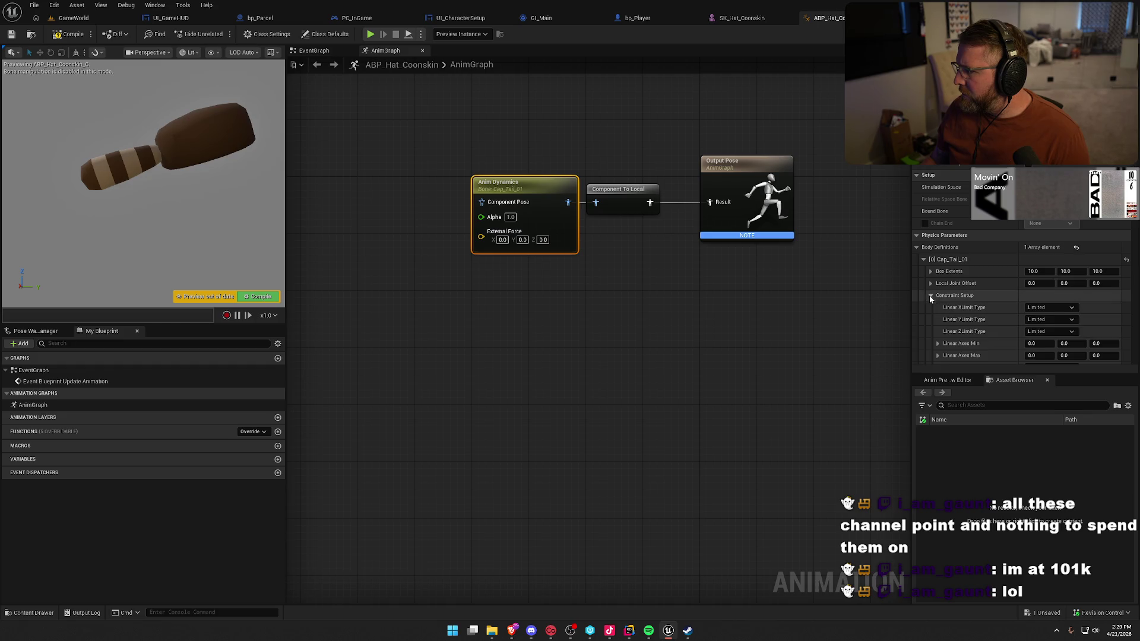
click(924, 260)
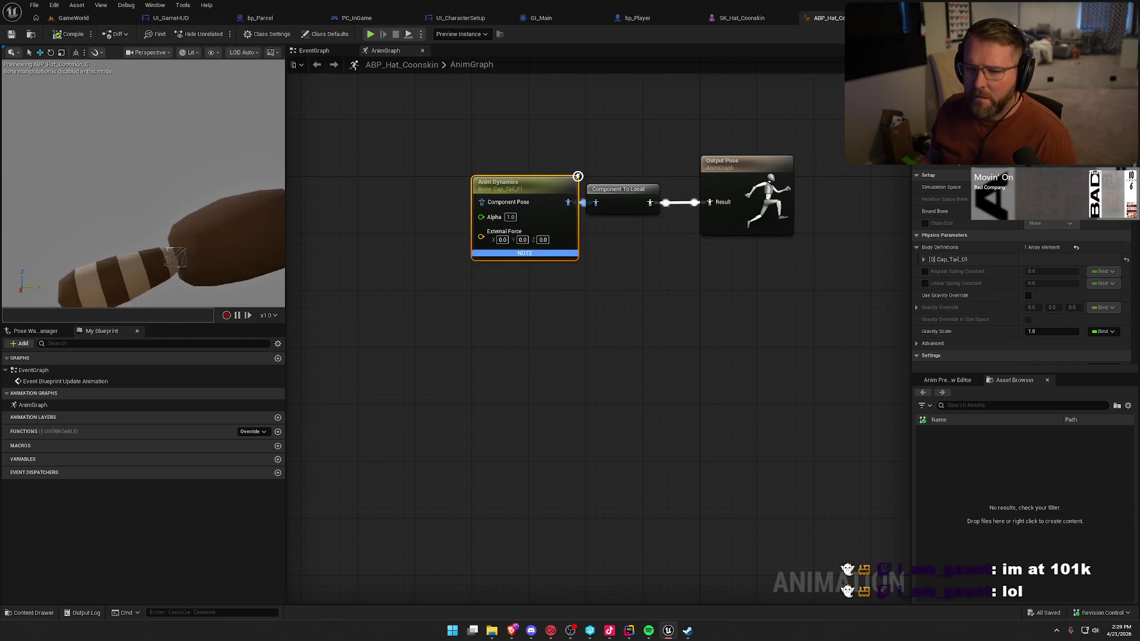
drag(222, 240, 222, 240)
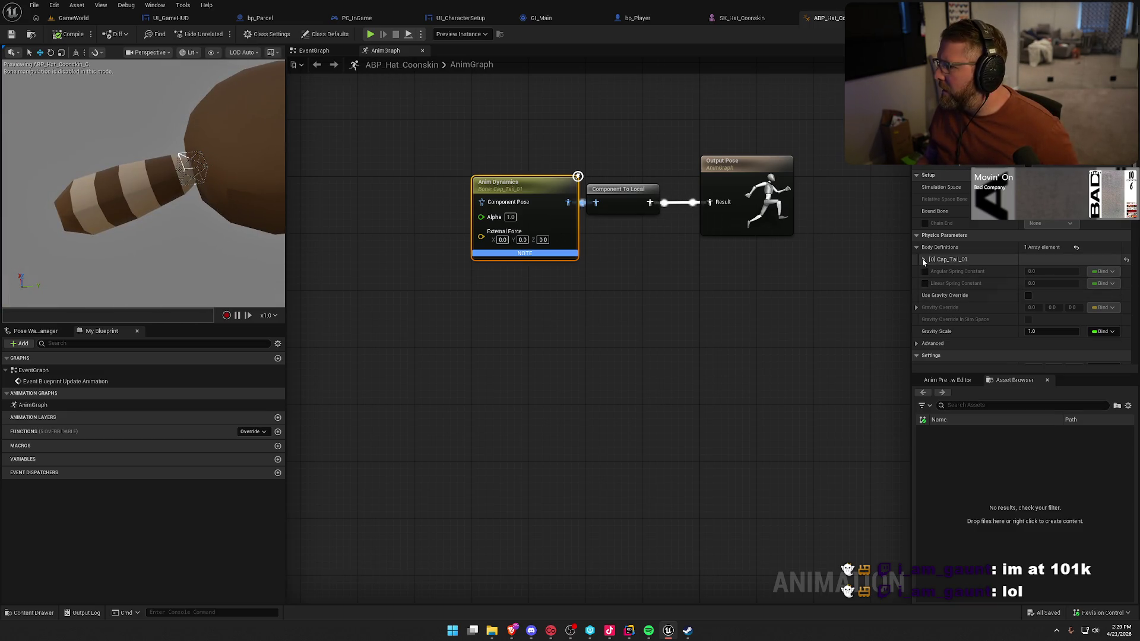
click(924, 260)
drag(1039, 271, 1062, 271)
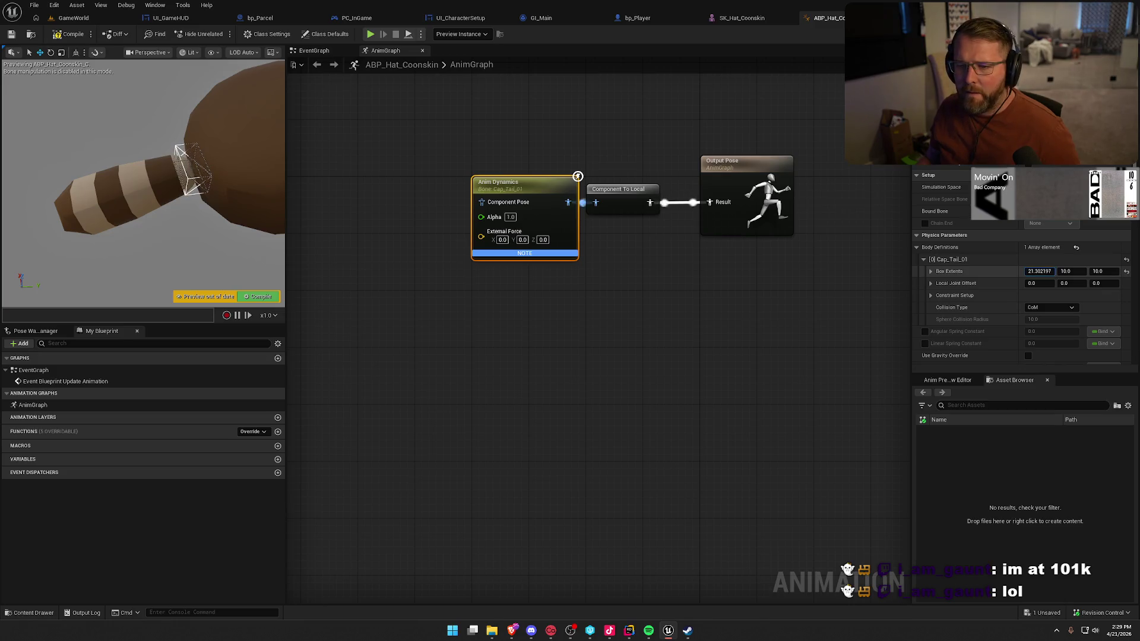
click(1033, 272)
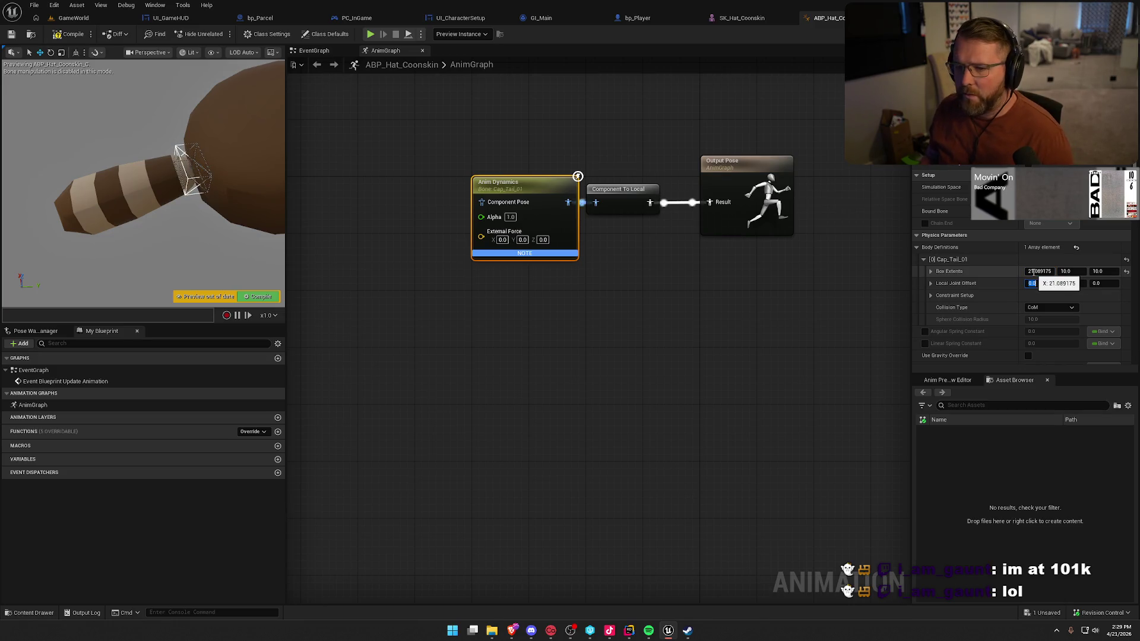
click(1033, 271)
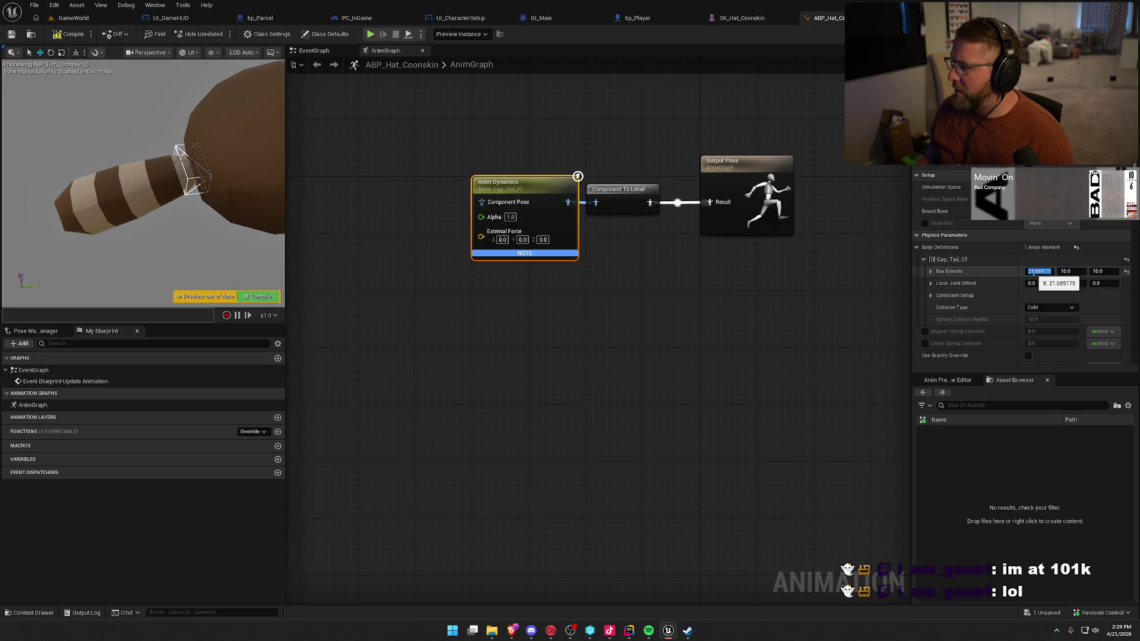
click(1033, 271)
- Set Cap_Tail_01's box extents to 20, 75, 20
key(Tab)
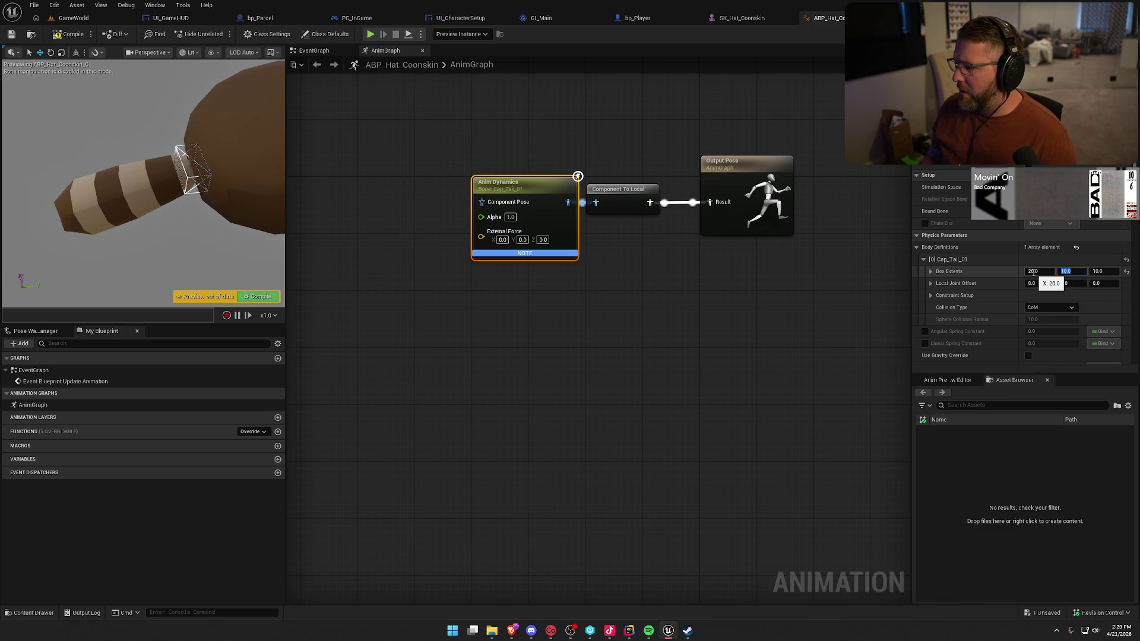
text(20)
key(Return)
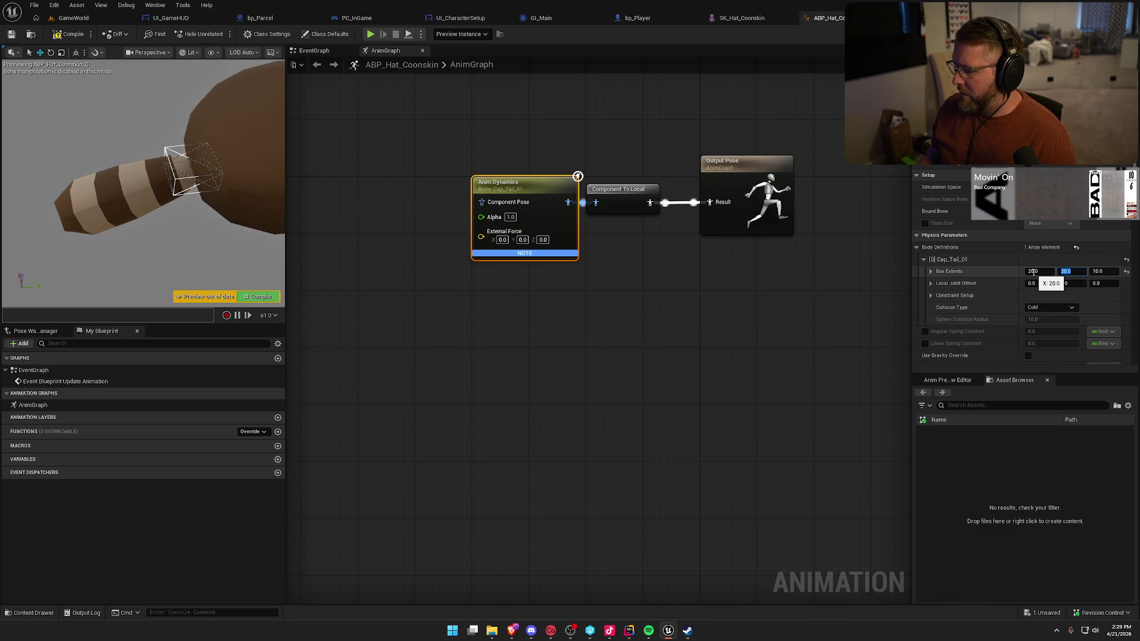
drag(1072, 272, 1122, 271)
click(1079, 272)
text(75)
key(Return)
click(1111, 272)
text(0)
key(Return)
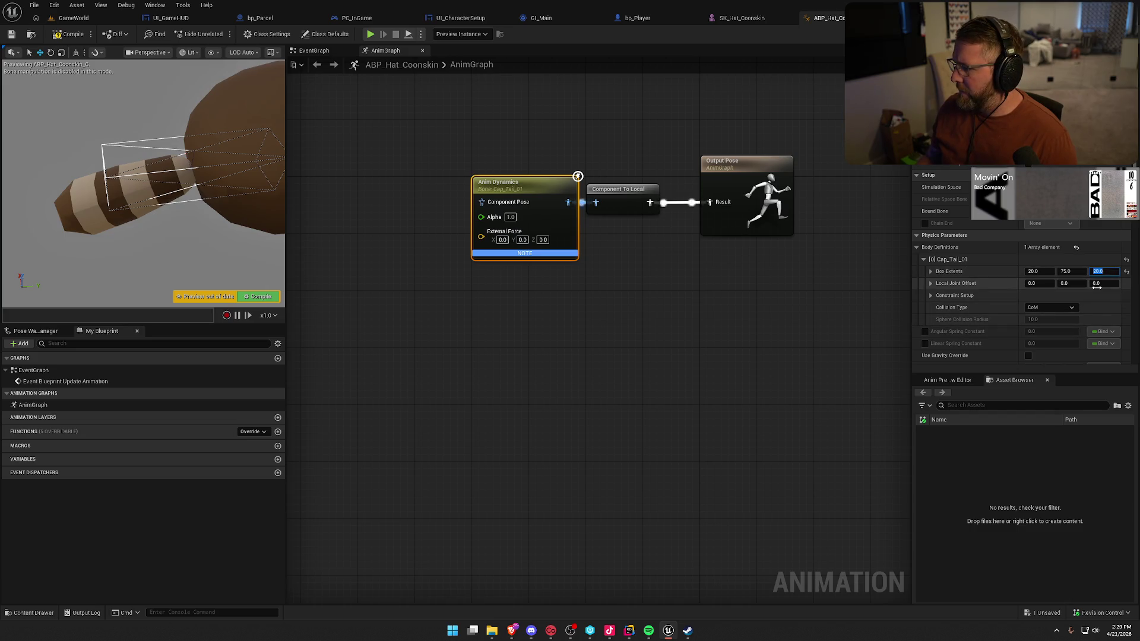
- Set Cap_Tail_01's local joint offset to 0, -30, -12
mouse_move(1049, 283)
mouse_down()
mouse_move(1038, 284)
mouse_move(1096, 283)
mouse_up()
key(ctrl+z)
mouse_move(203, 194)
mouse_down()
mouse_move(154, 199)
mouse_move(106, 180)
mouse_up()
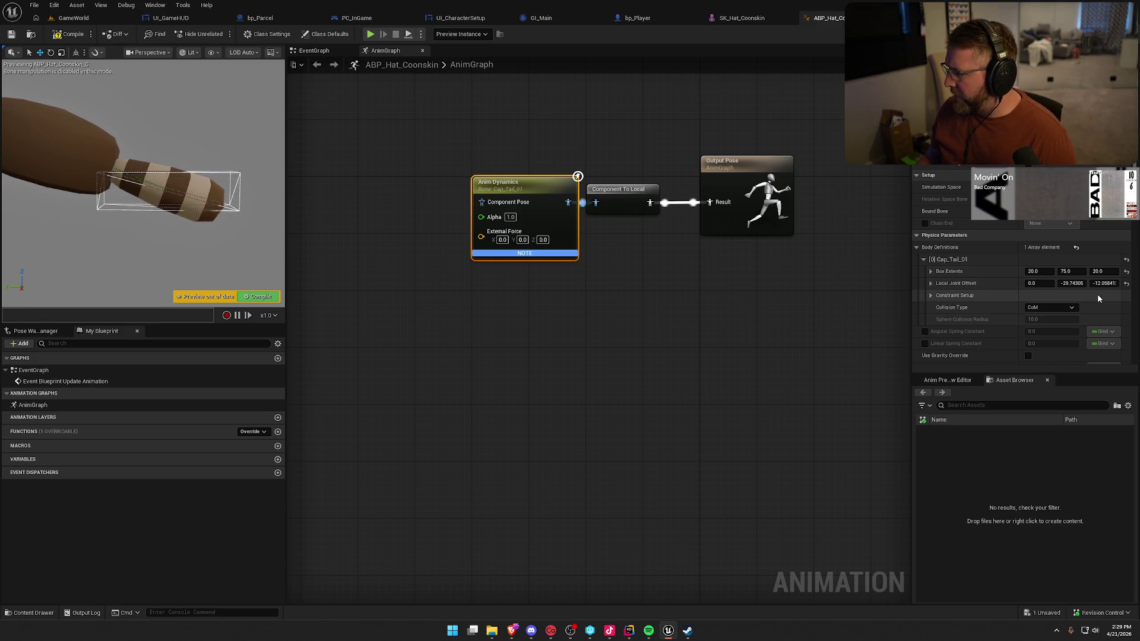
click(1072, 283)
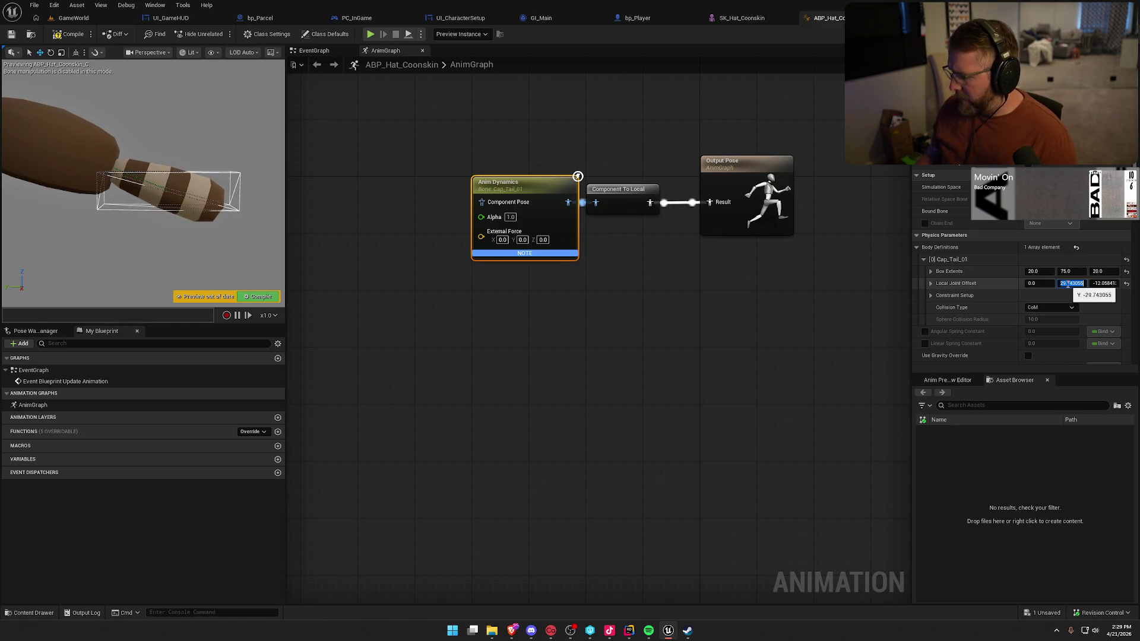
text(30)
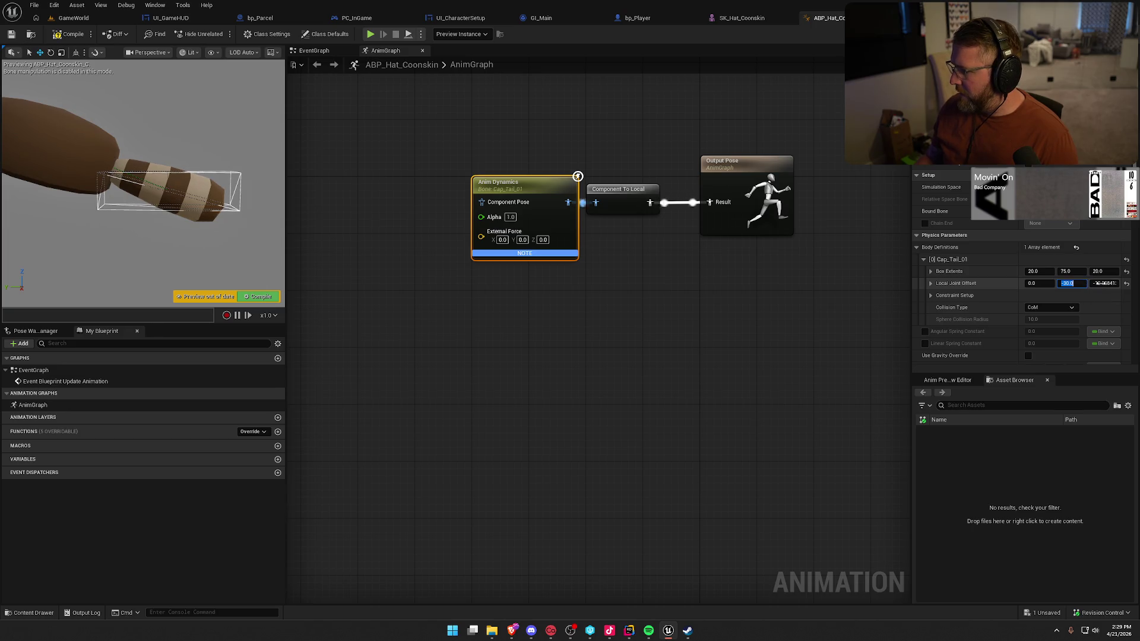
click(1100, 284)
text(12)
key(Return)
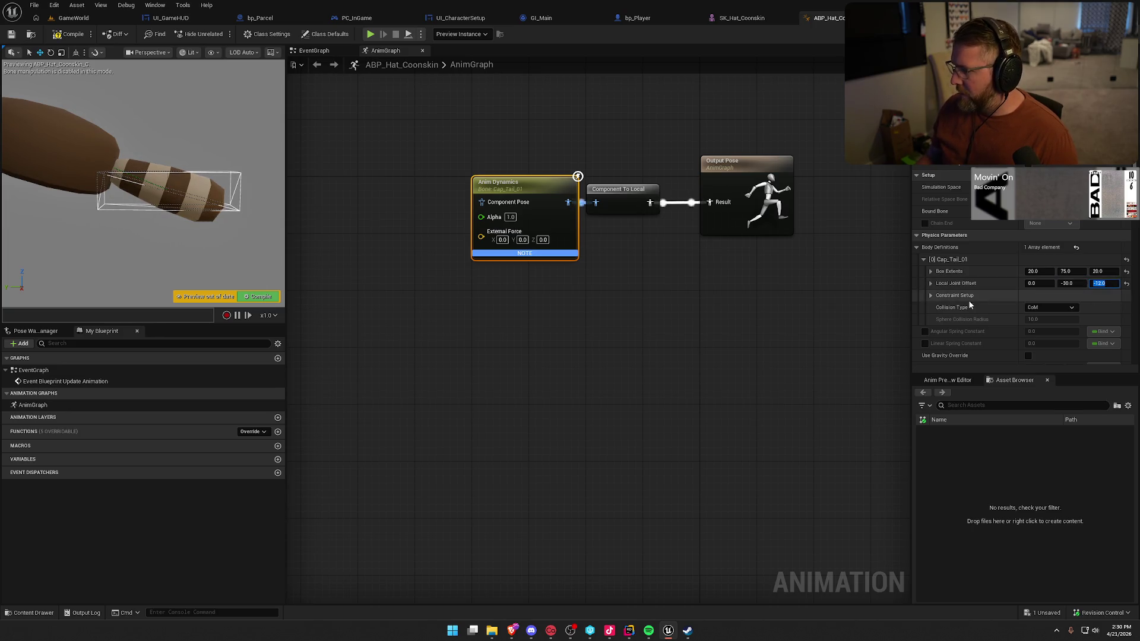
click(931, 296)
click(930, 296)
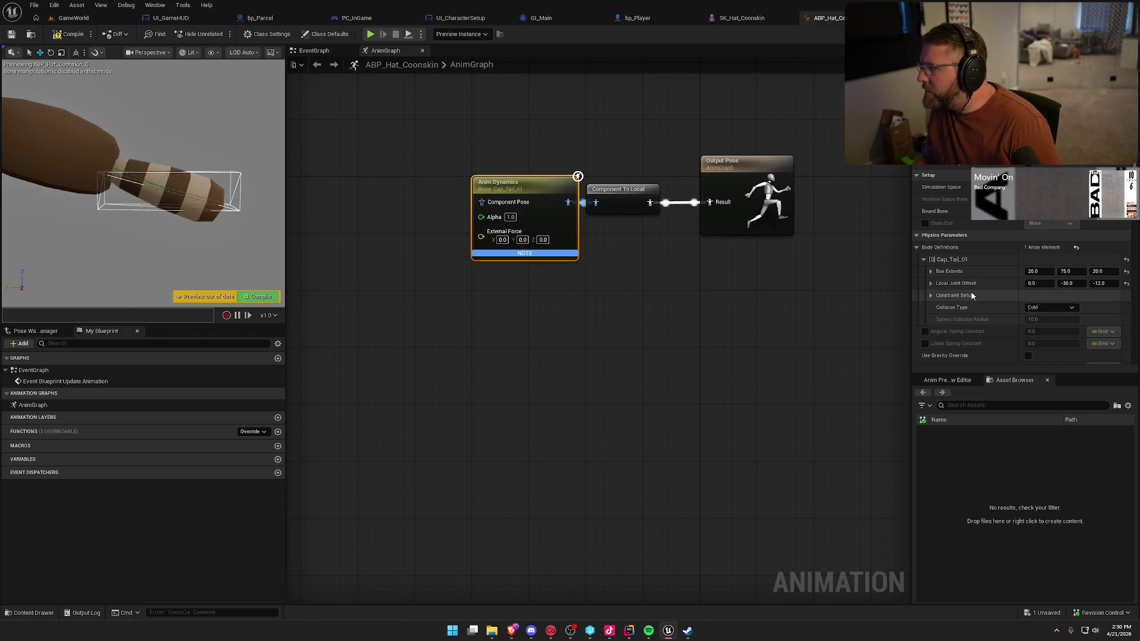
- Keep Collision Type on CoM and expand Constraint Setup to review the linear and angular limits
scroll(971, 291, down, 2)
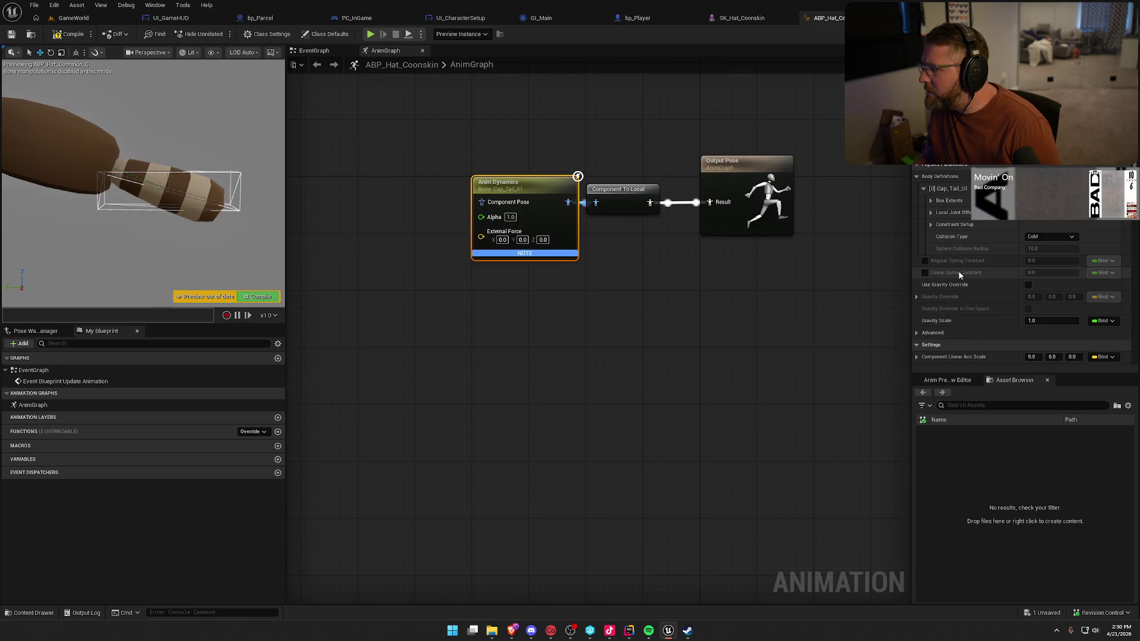
click(1049, 237)
click(981, 250)
click(931, 225)
scroll(950, 285, down, 2)
scroll(975, 311, down, 1)
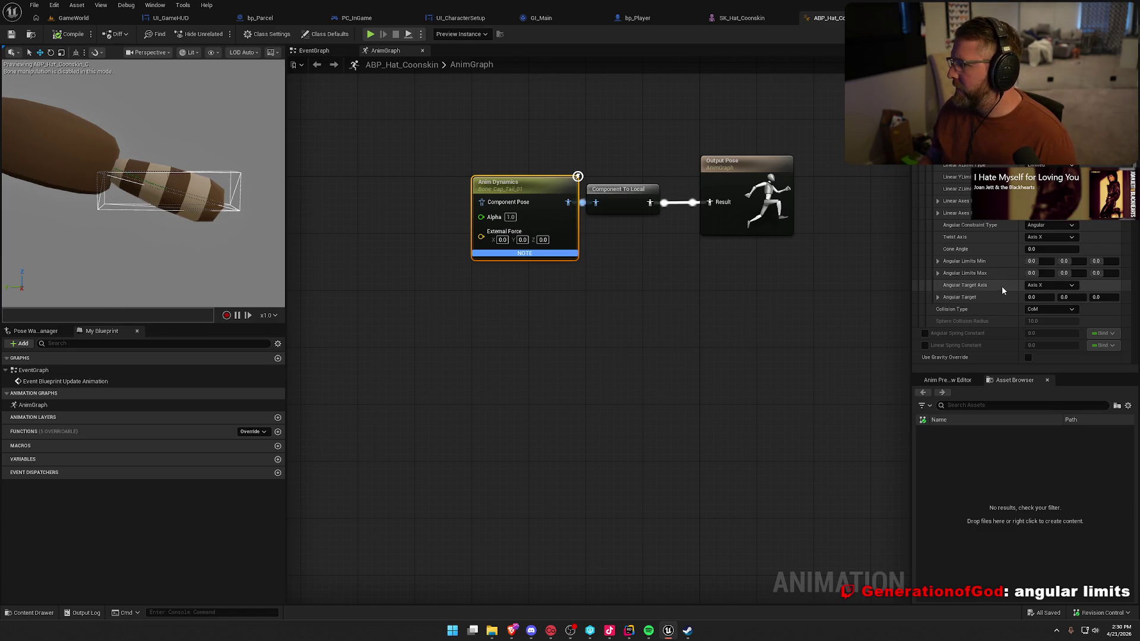
scroll(1002, 288, up, 2)
scroll(1002, 289, up, 3)
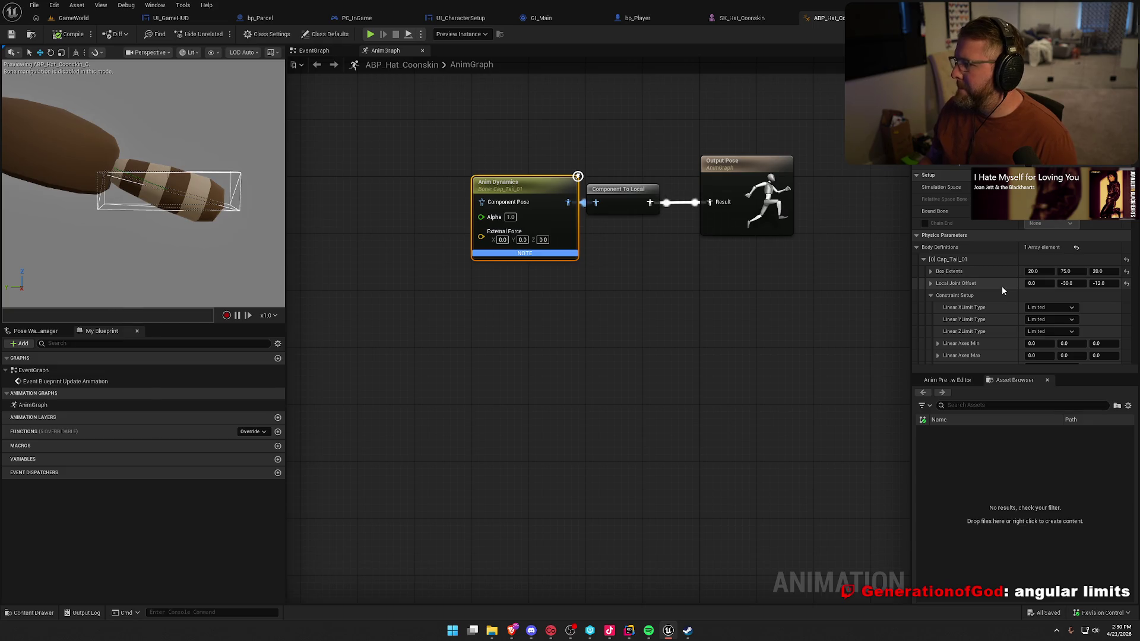
scroll(1003, 287, down, 1)
- Enable Chain with Cap_Tail_03 as the chain end and compile
click(925, 209)
click(1054, 208)
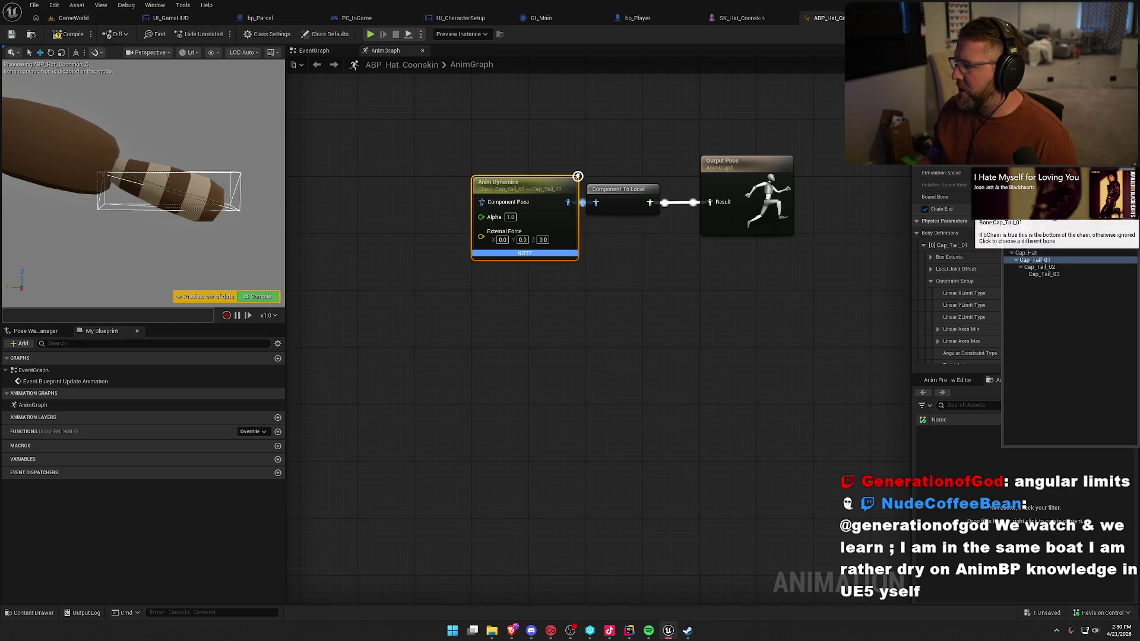
click(1058, 275)
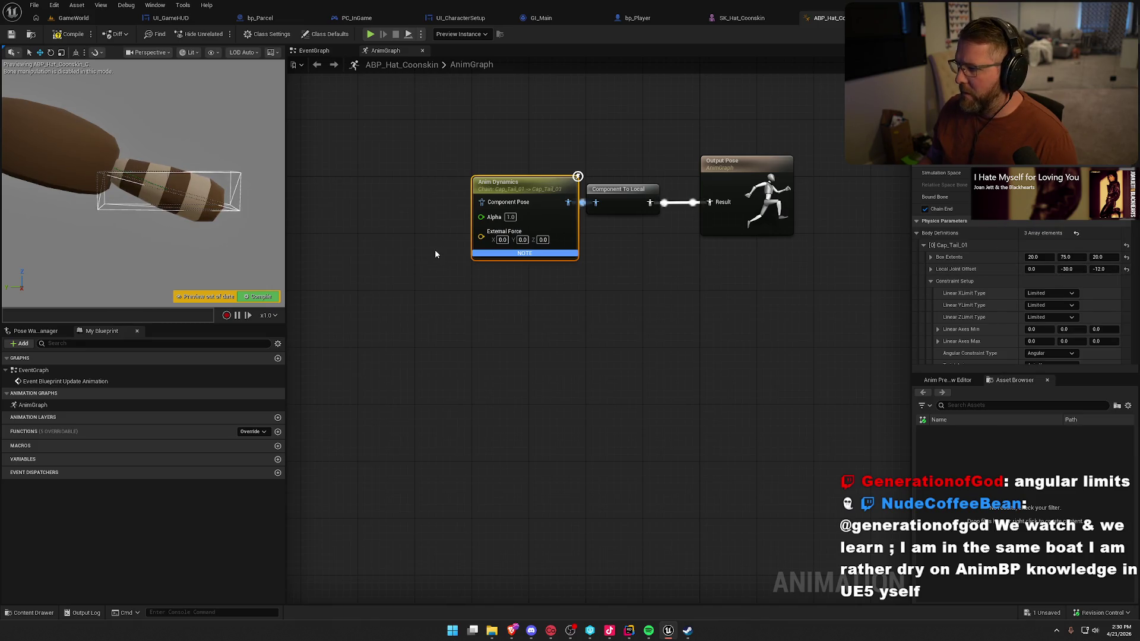
click(69, 32)
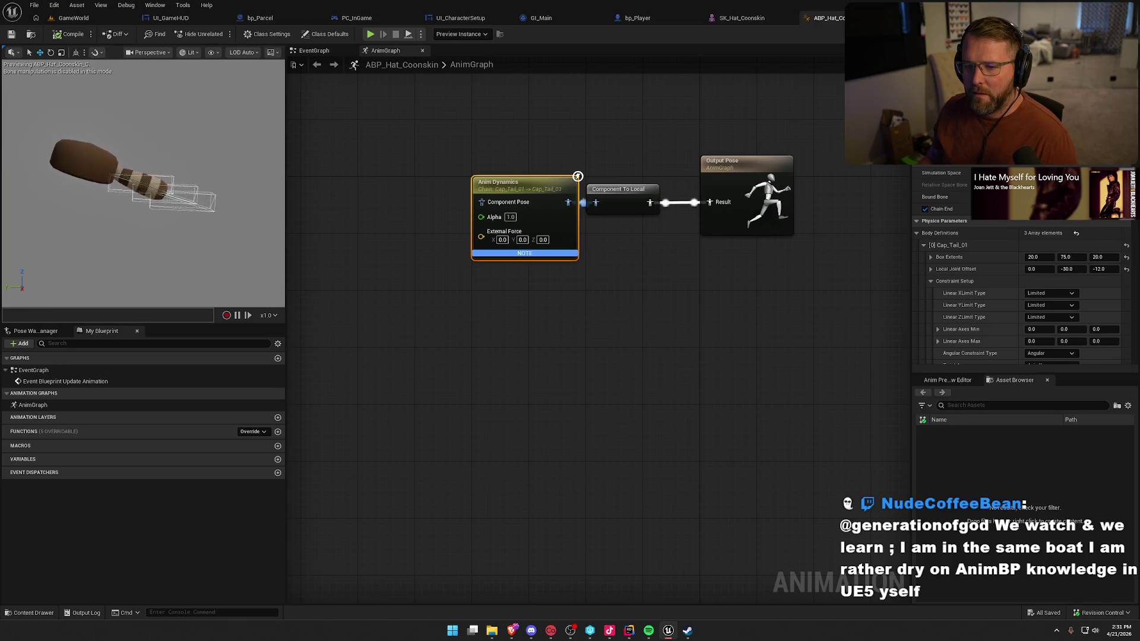
- Reset the joint offsets and box extents of Cap_Tail_01, Cap_Tail_02 and Cap_Tail_03 to defaults
click(1126, 270)
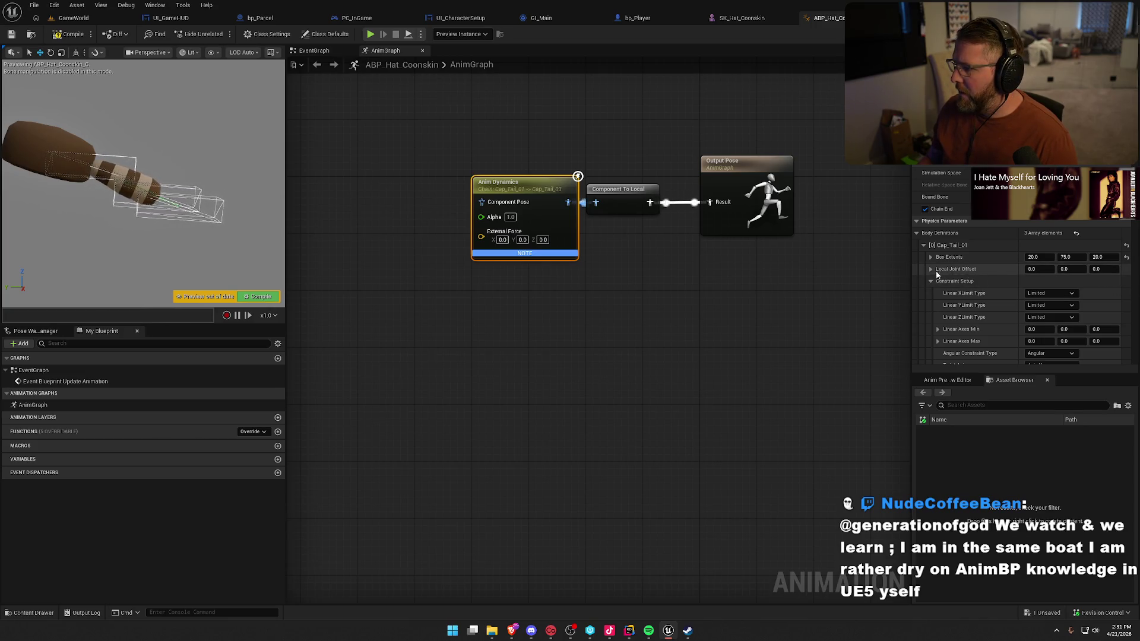
scroll(969, 278, down, 1)
scroll(969, 277, down, 3)
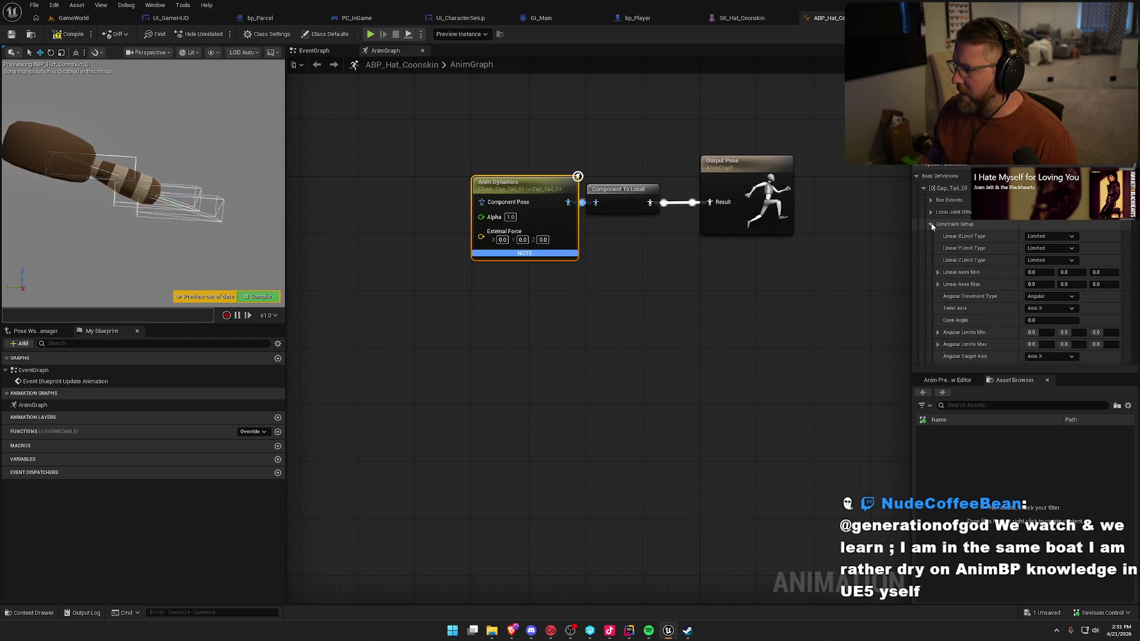
click(937, 224)
click(924, 260)
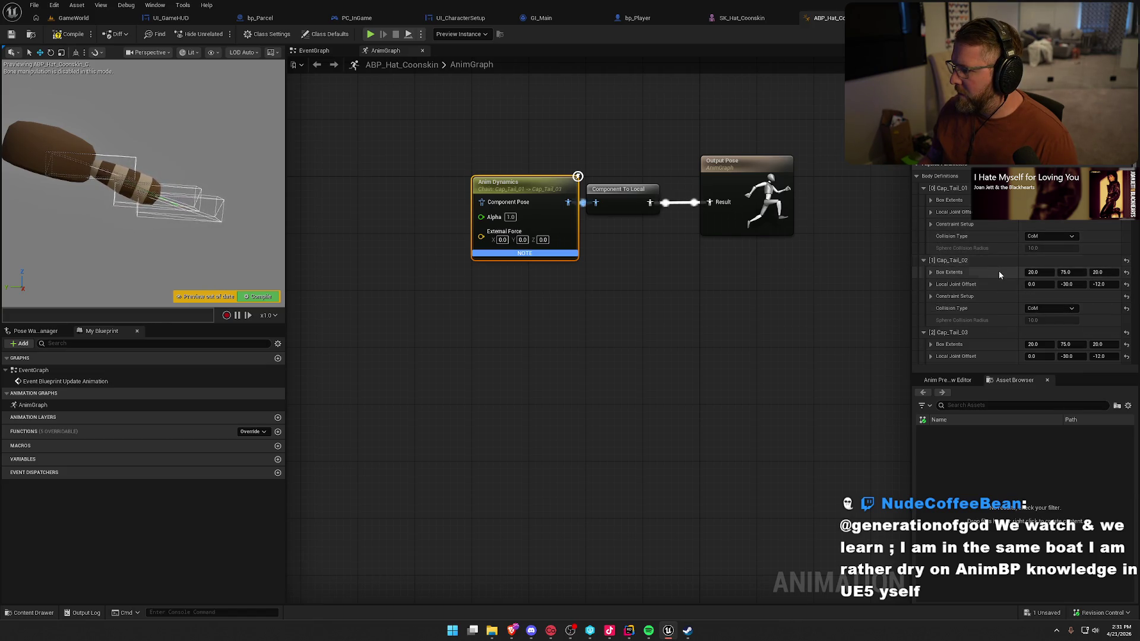
click(1127, 272)
click(1126, 285)
click(1126, 334)
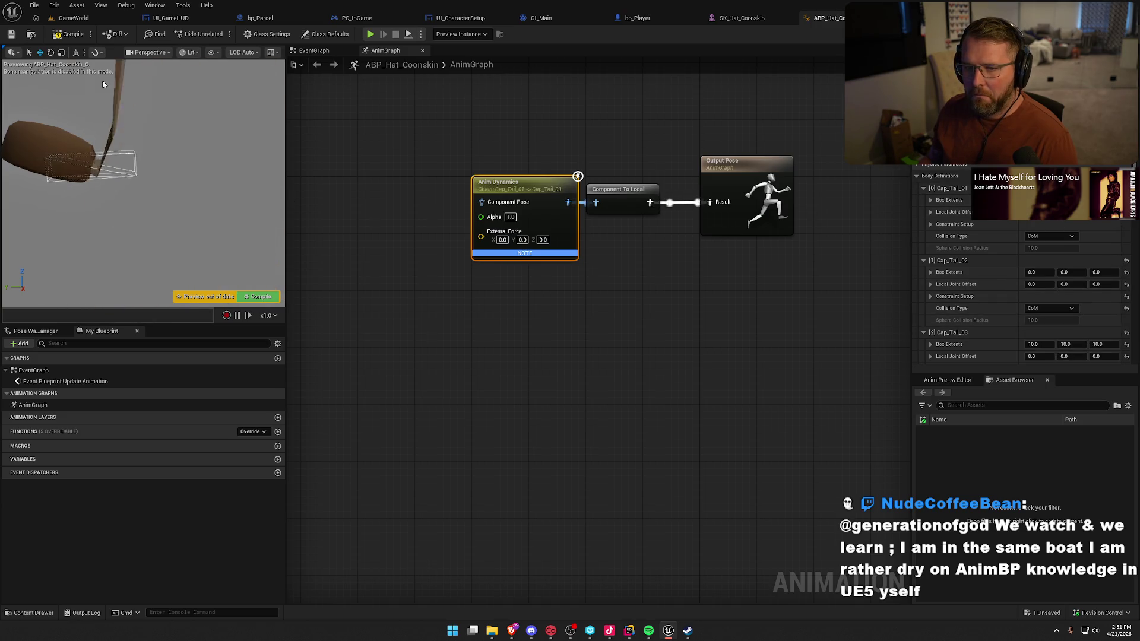
- Compile, then set Cap_Tail_02's Box Extents X to 1.0
click(68, 34)
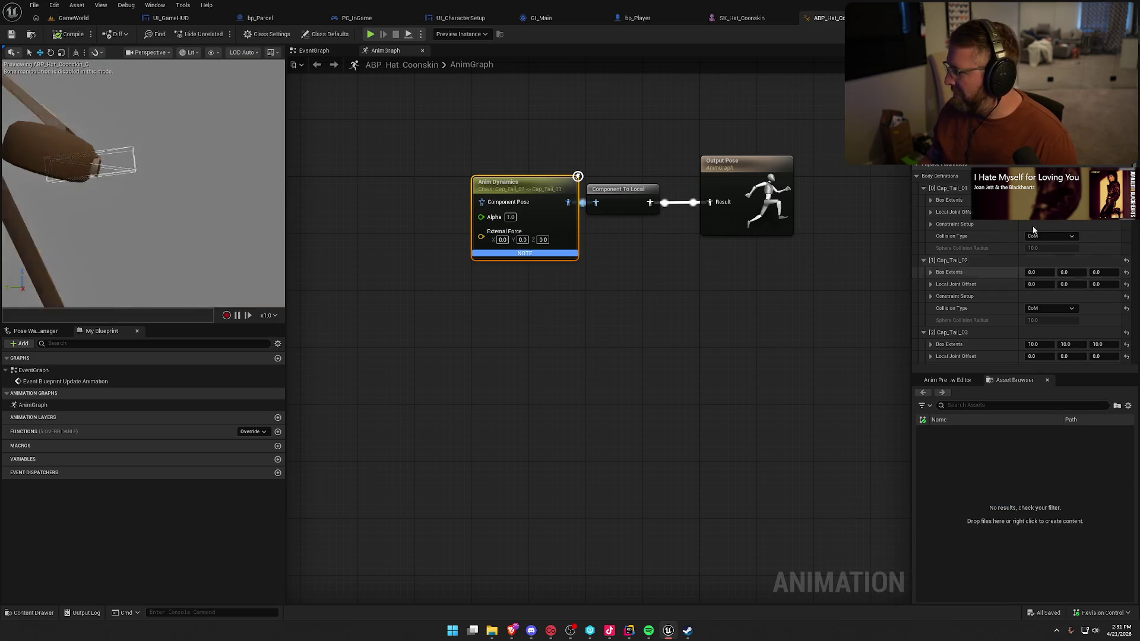
click(1033, 272)
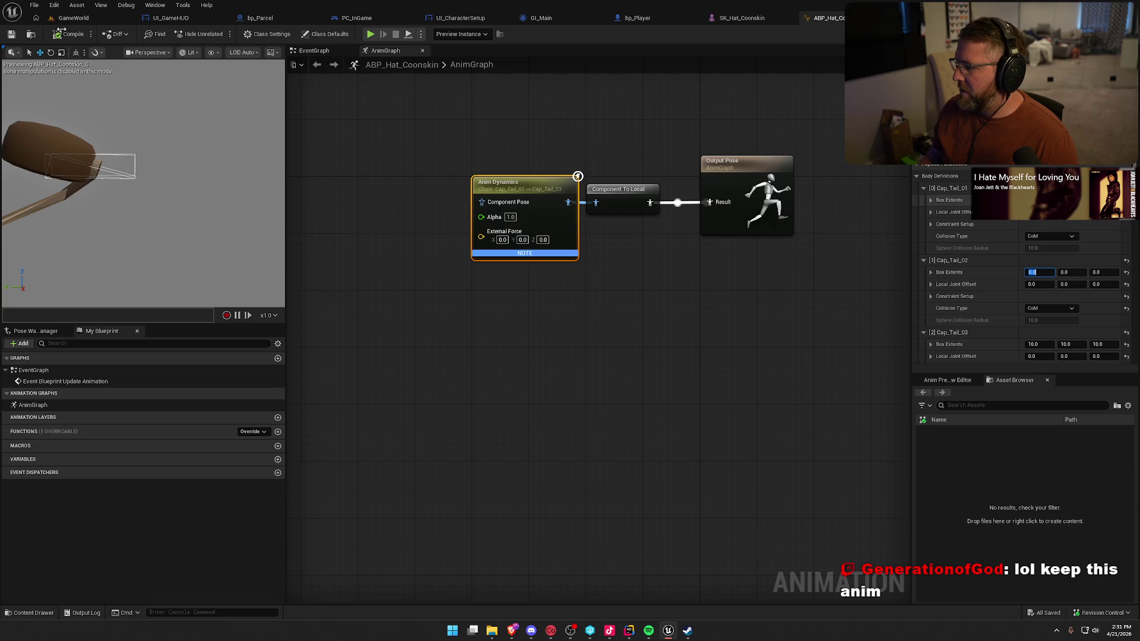
text(1)
key(Return)
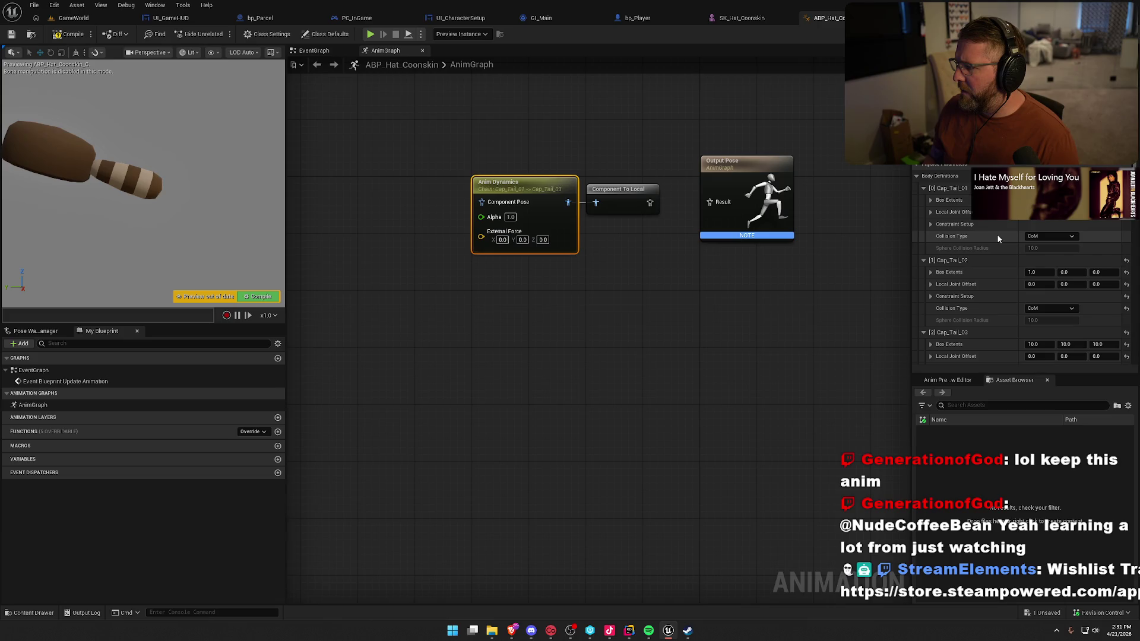
- Copy Cap_Tail_01's 20.0 box extents and paste them onto Cap_Tail_02 and Cap_Tail_03
right_click(967, 200)
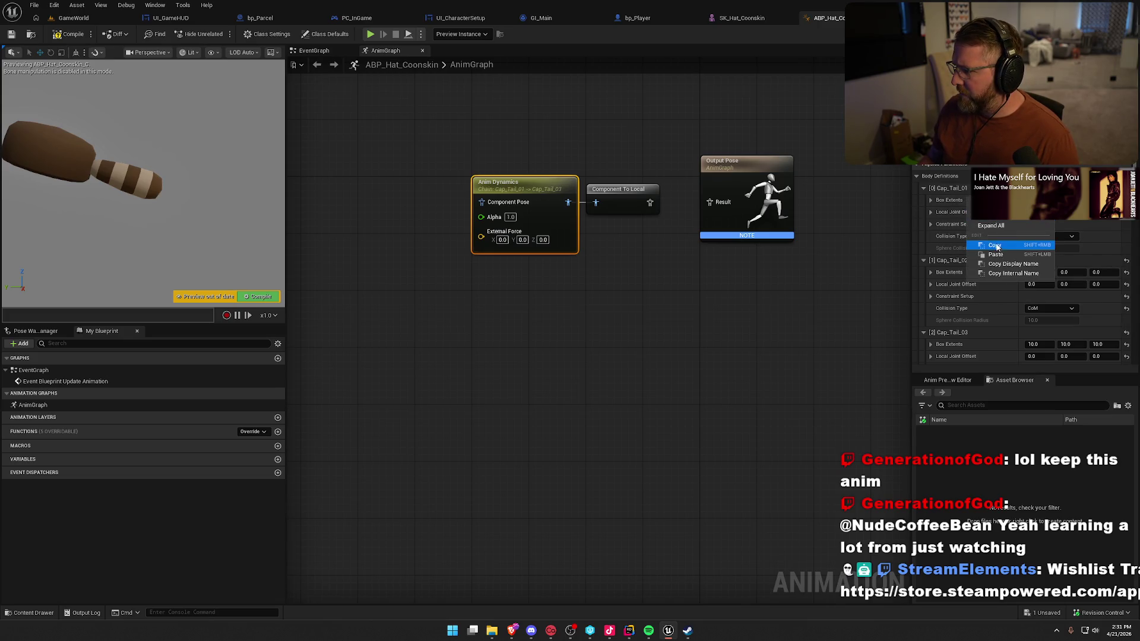
click(990, 277)
right_click(971, 272)
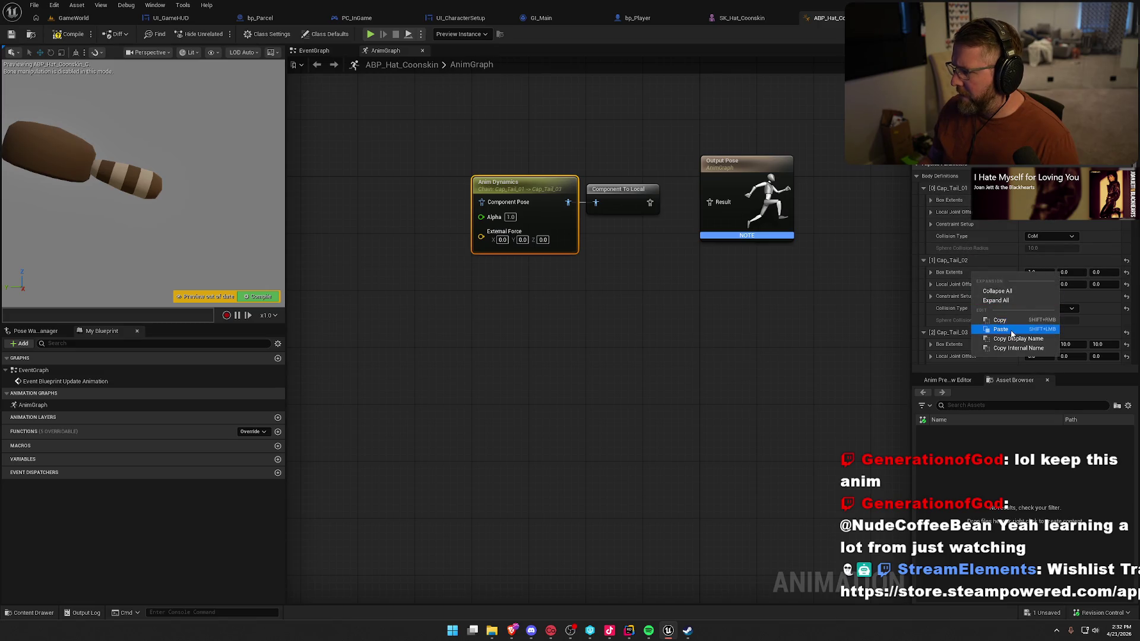
click(989, 342)
right_click(989, 344)
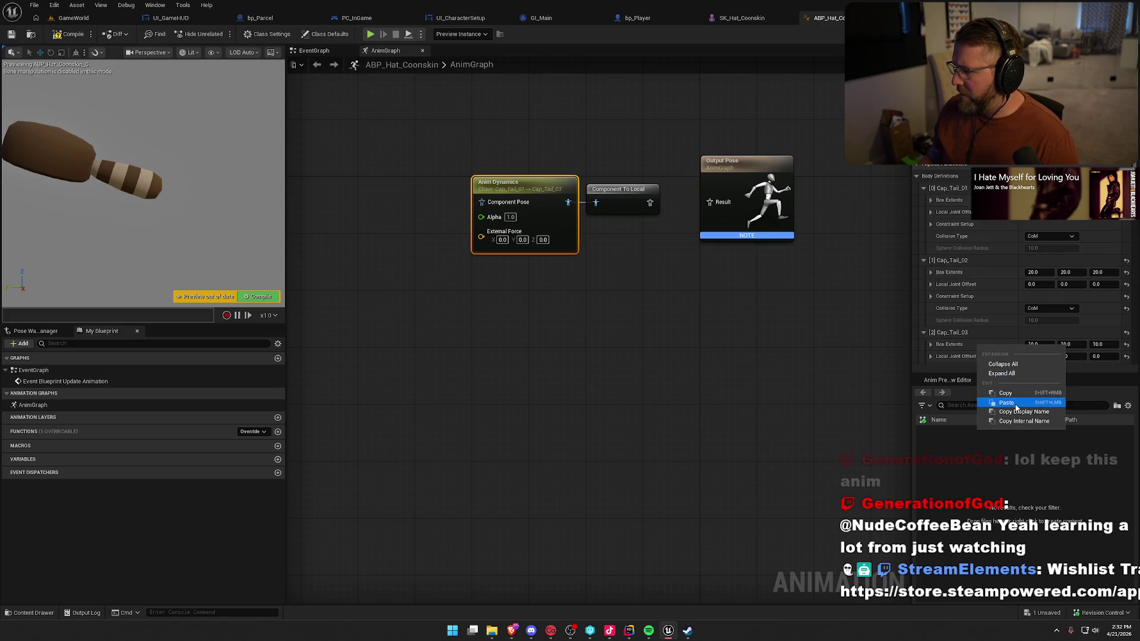
click(1009, 409)
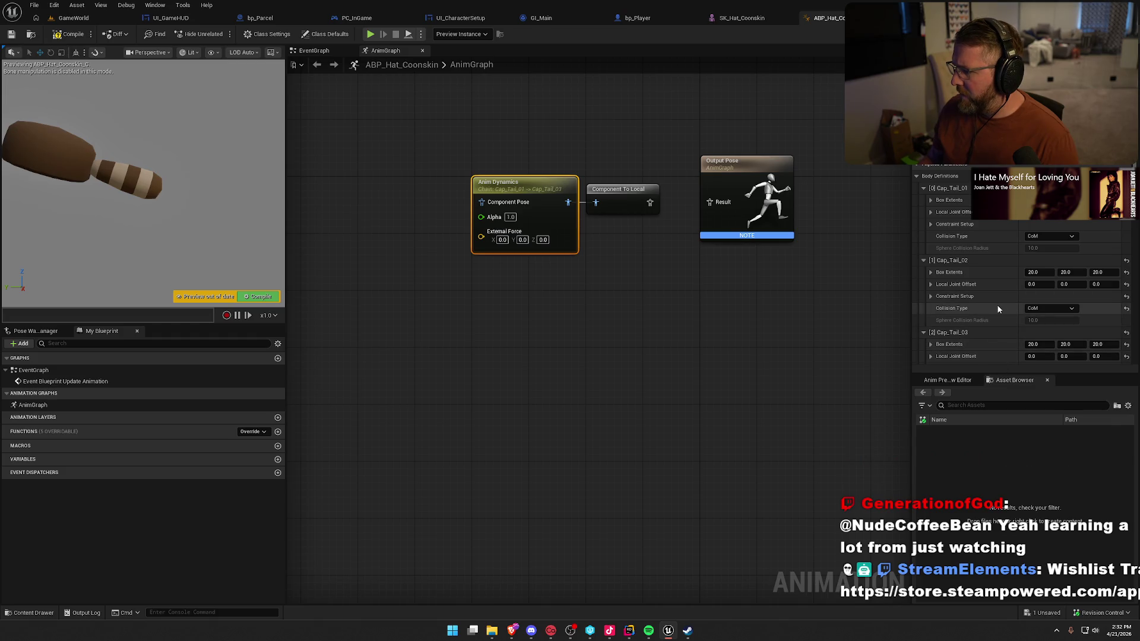
- Compile, wire Component To Local into Output Pose, and recompile with F7
scroll(1016, 320, up, 1)
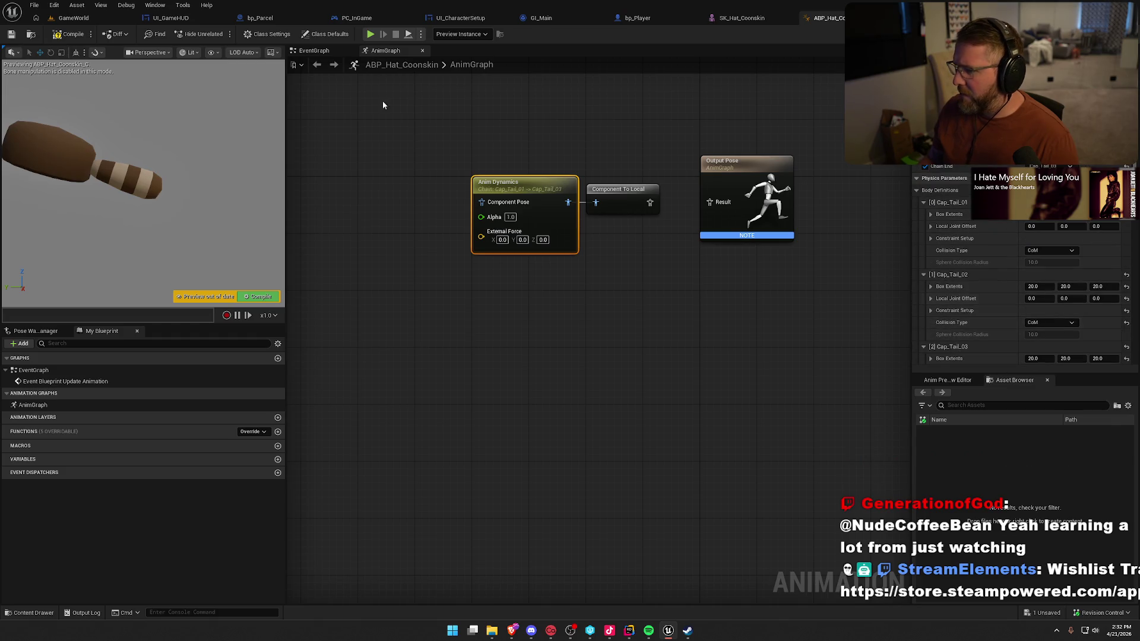
click(61, 34)
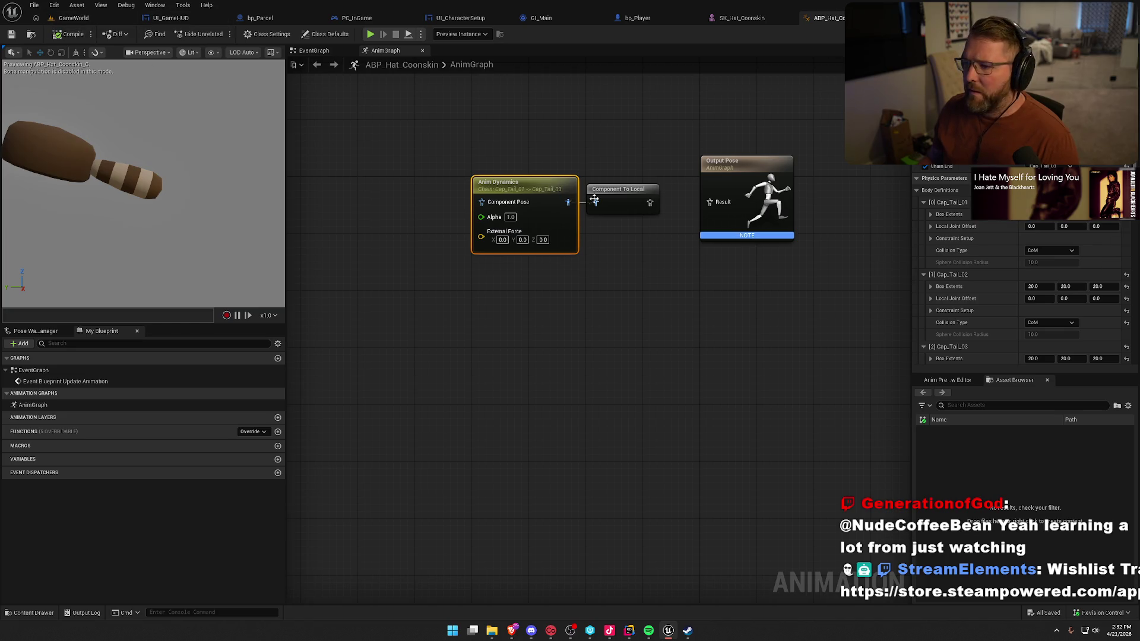
drag(648, 203, 708, 202)
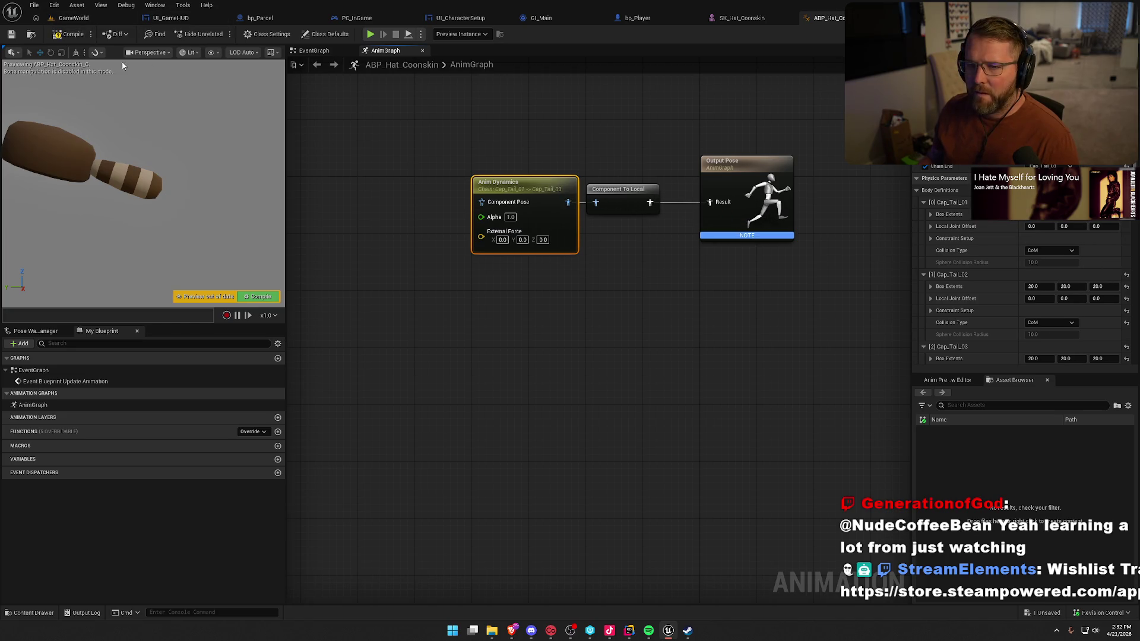
key(F7)
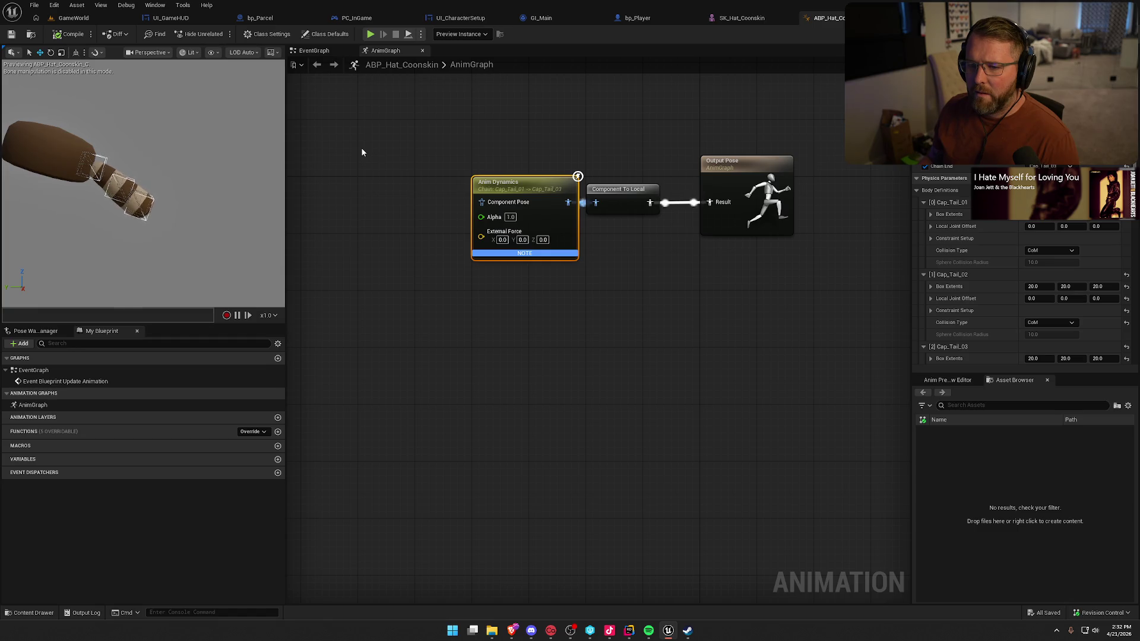
- Expand Cap_Tail_01's Constraint Setup and zoom the preview onto the tail's three physics boxes
mouse_move(279, 213)
mouse_down()
mouse_move(214, 219)
mouse_move(213, 196)
mouse_move(214, 238)
mouse_move(214, 220)
mouse_up()
scroll(971, 222, down, 1)
click(930, 224)
scroll(974, 252, down, 2)
scroll(973, 255, down, 2)
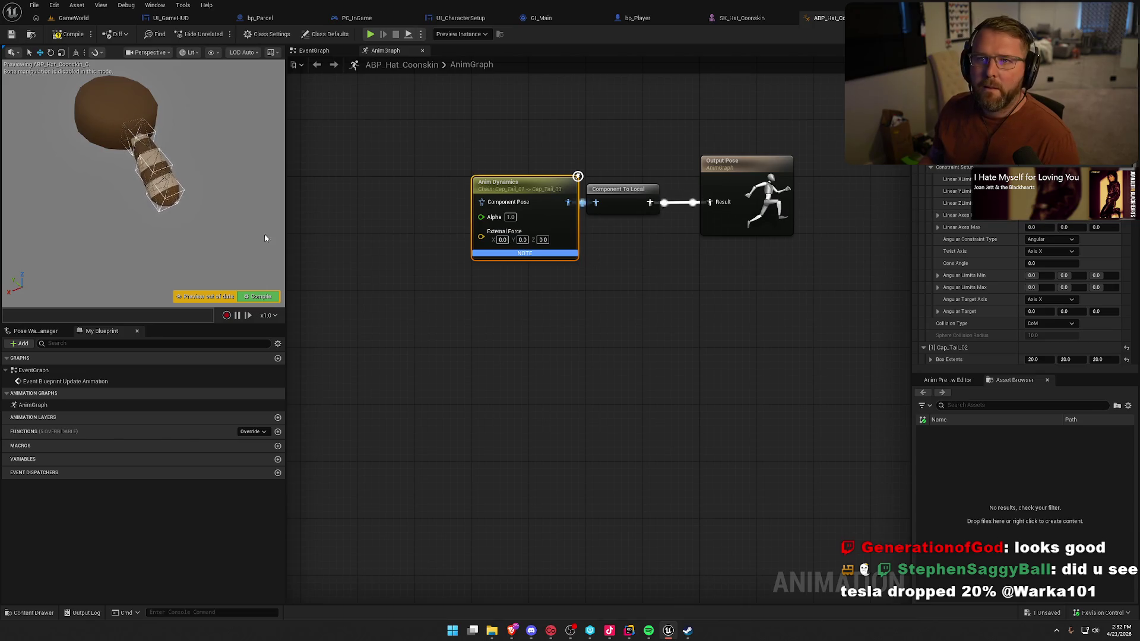
drag(185, 156, 173, 159)
scroll(173, 159, up, 4)
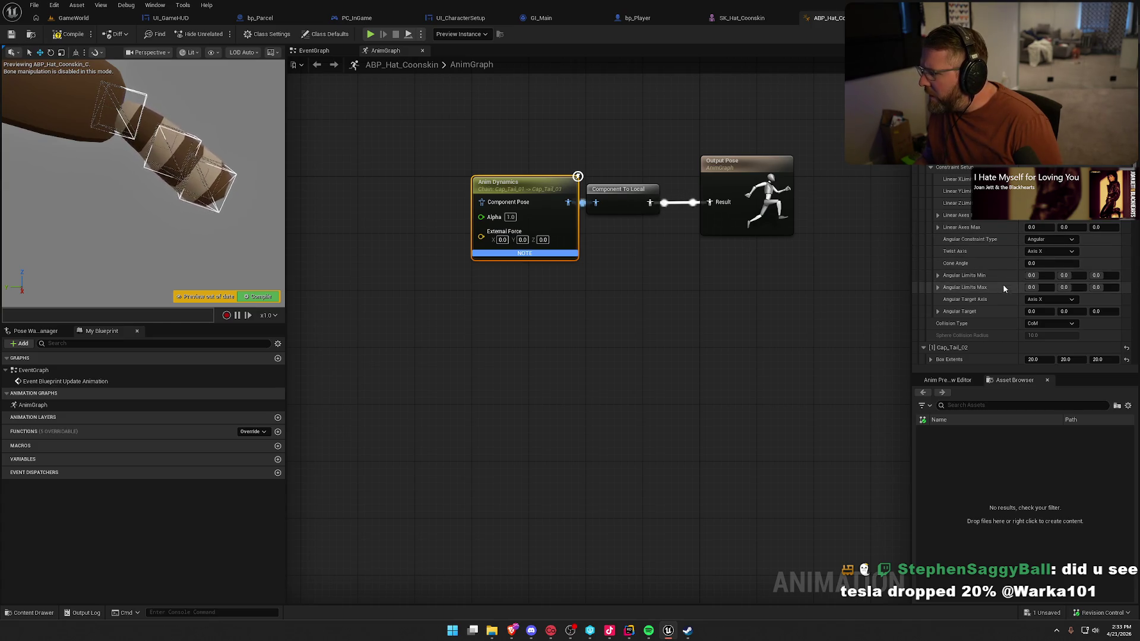
click(1070, 244)
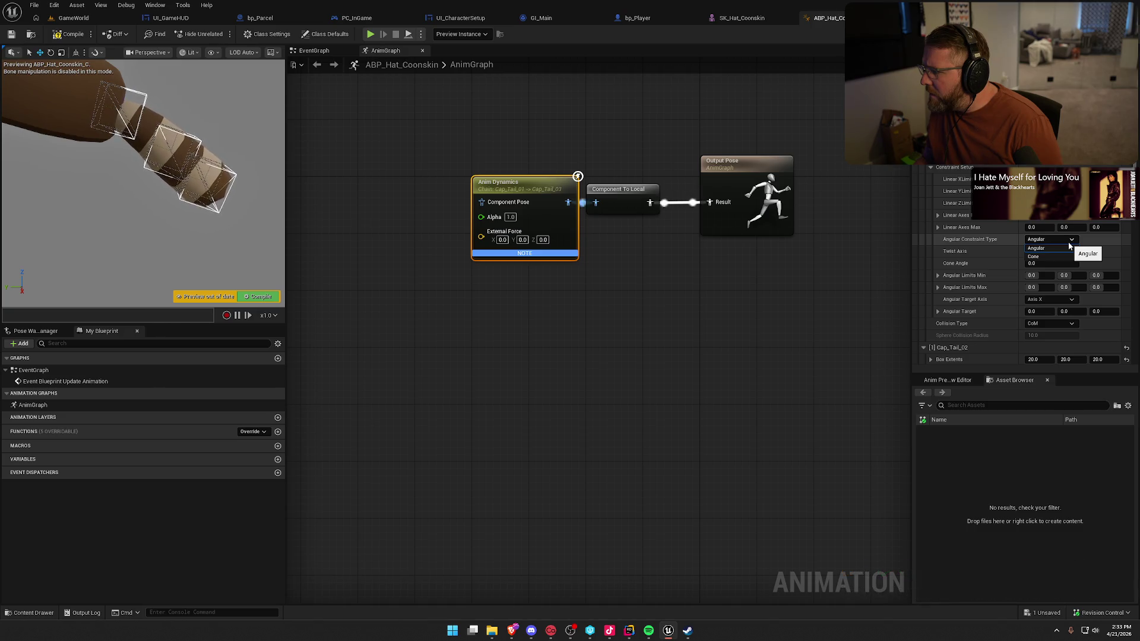
click(1067, 241)
click(1067, 251)
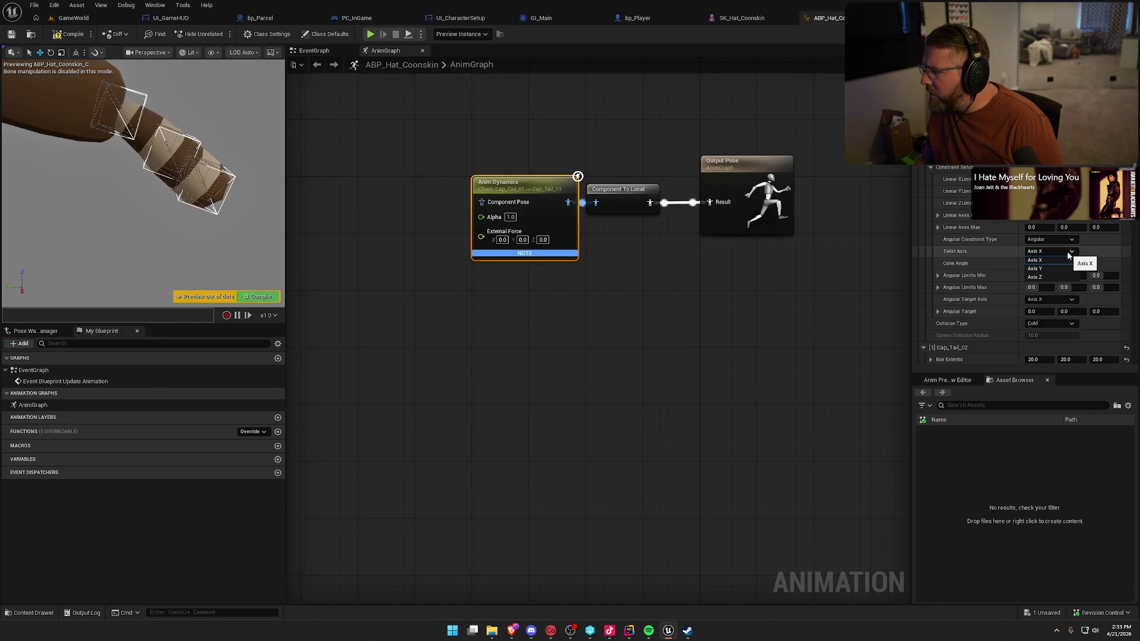
click(1044, 260)
click(1037, 263)
text(30)
key(Return)
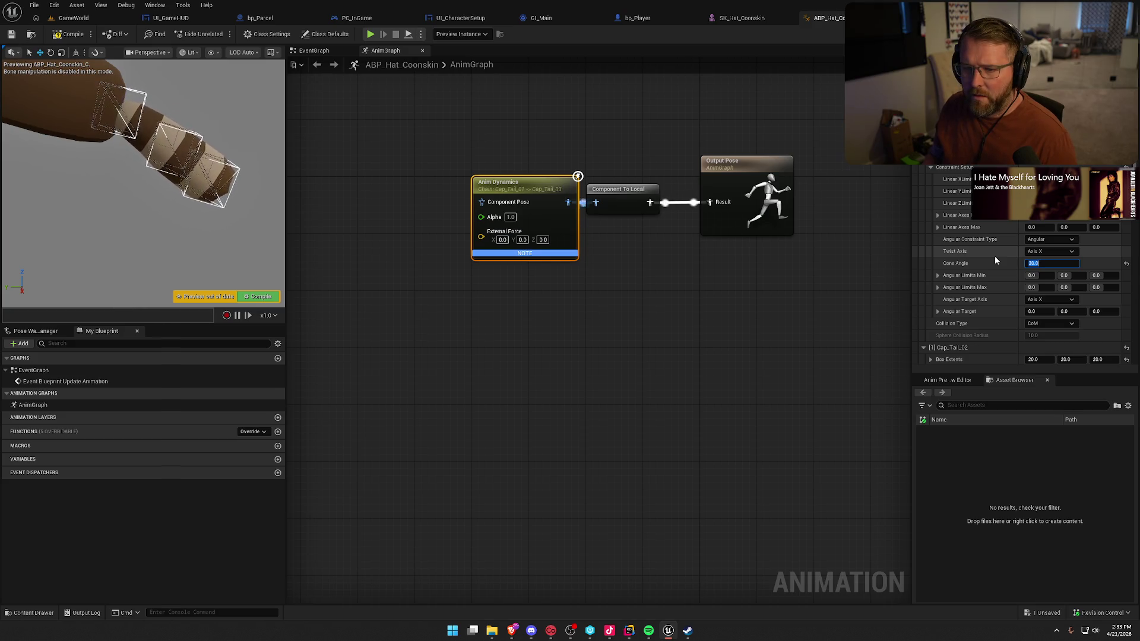
text(0)
key(Return)
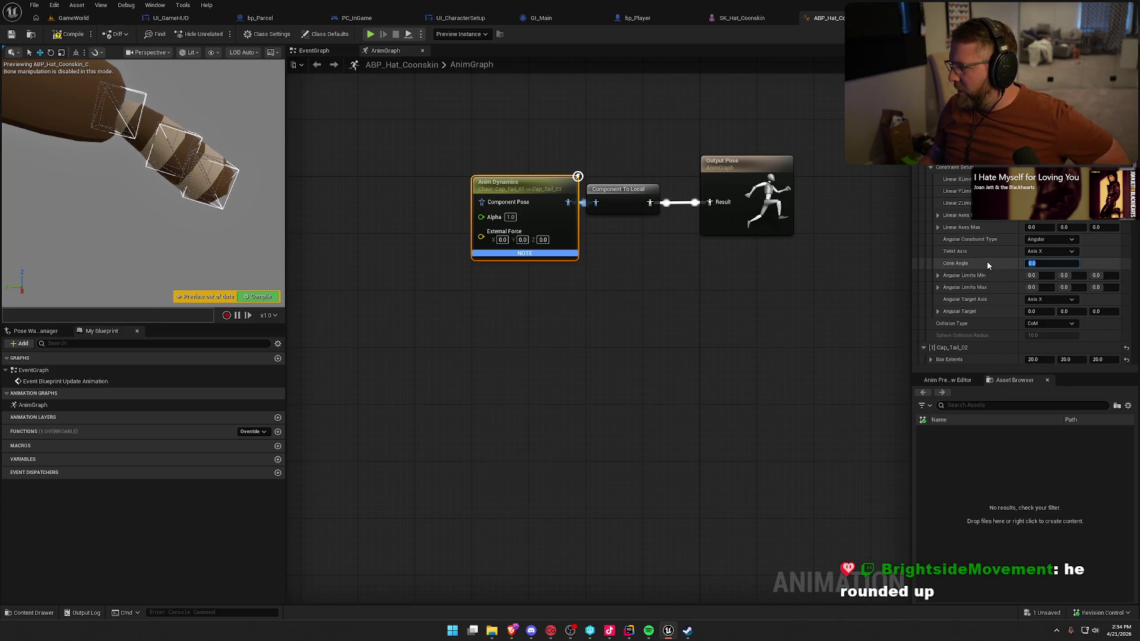
- Keep Axis X as angular target axis and set Cap_Tail_01's Twist Axis to Axis Y
click(1046, 323)
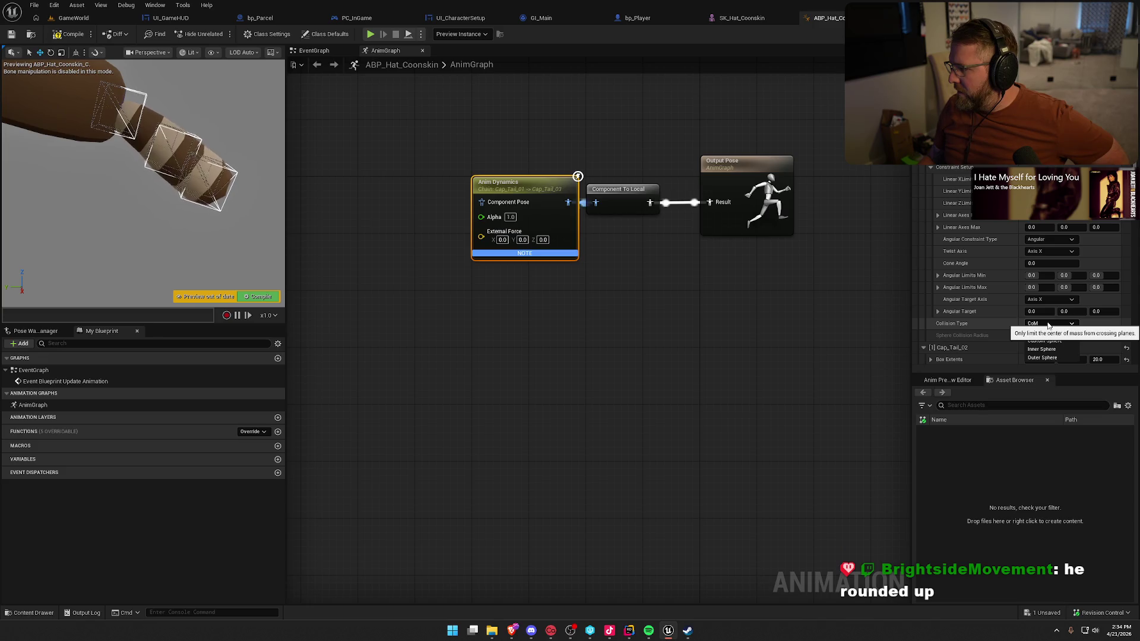
click(1048, 316)
click(1054, 300)
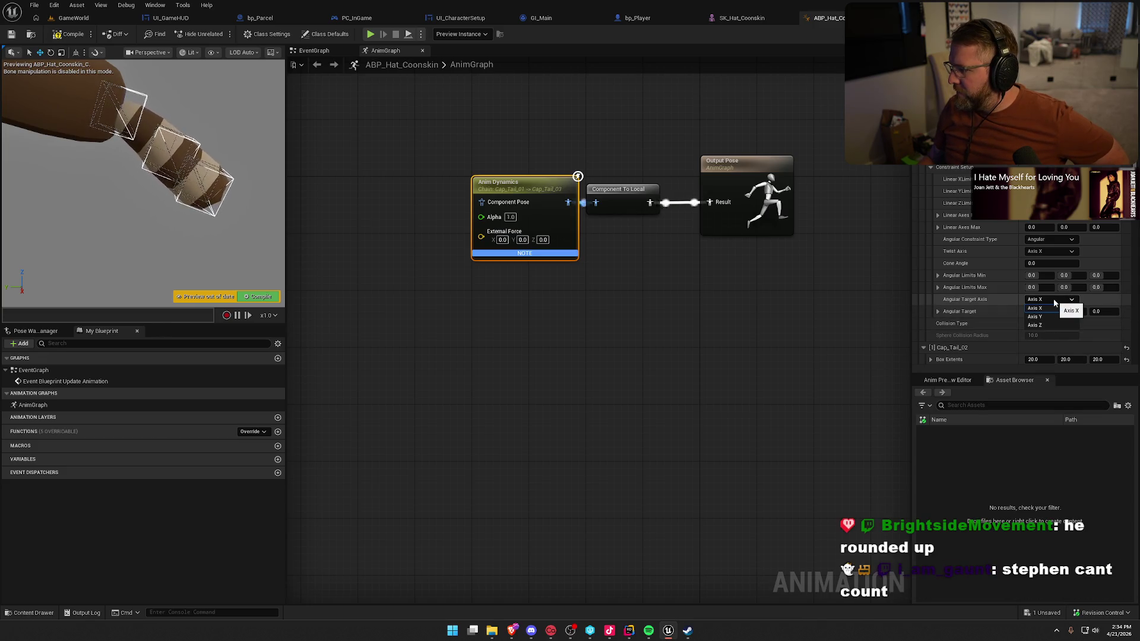
click(1055, 301)
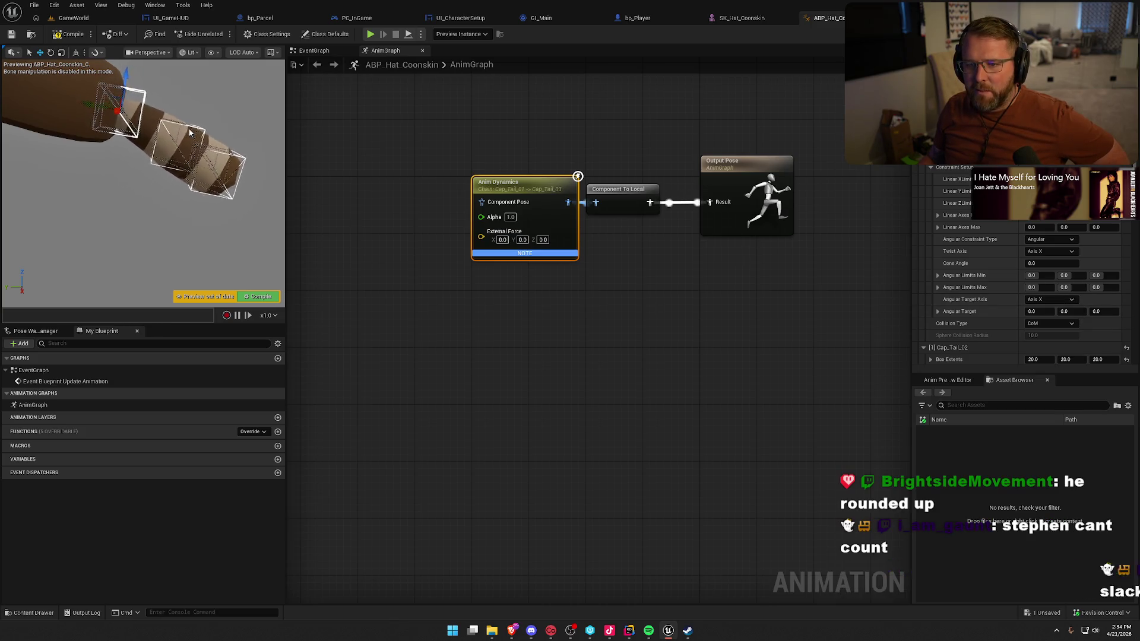
mouse_move(158, 120)
mouse_down()
mouse_move(161, 178)
mouse_move(143, 208)
mouse_move(215, 143)
mouse_up()
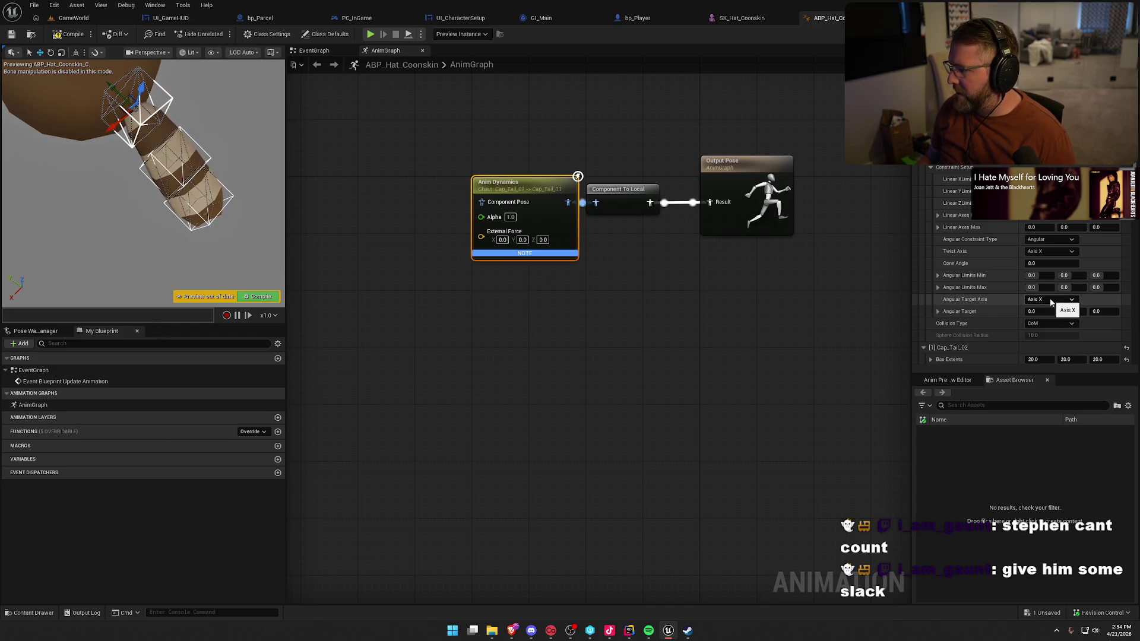
click(1049, 252)
click(1047, 270)
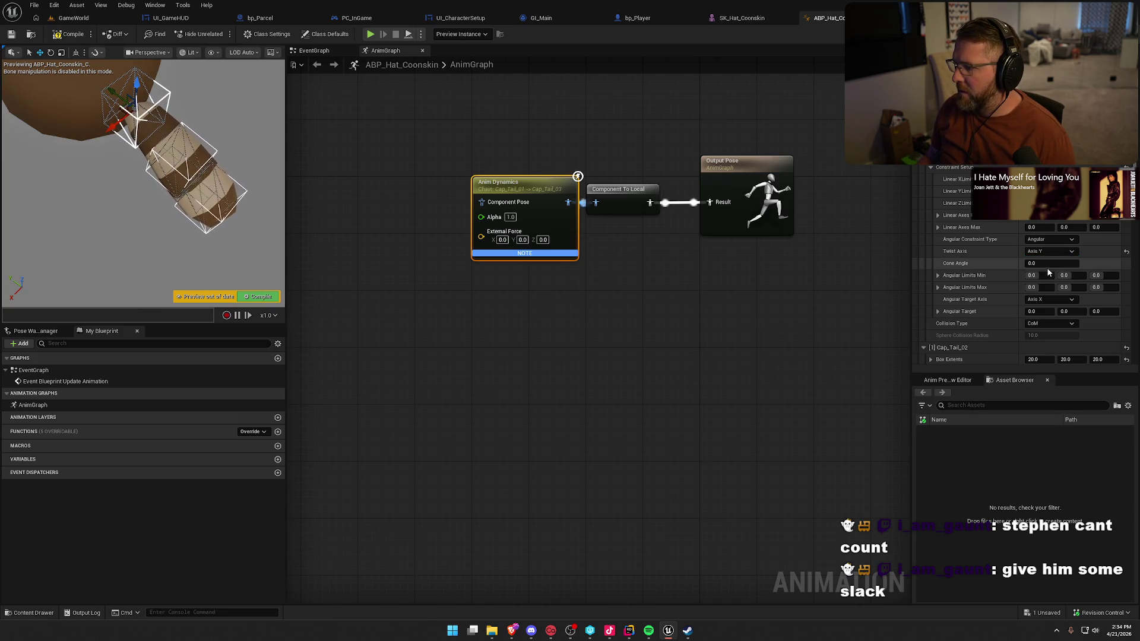
- Set the Cone Angle to 45.0 and Angular Limits Max X to 45.0
click(1049, 264)
text(45)
key(Return)
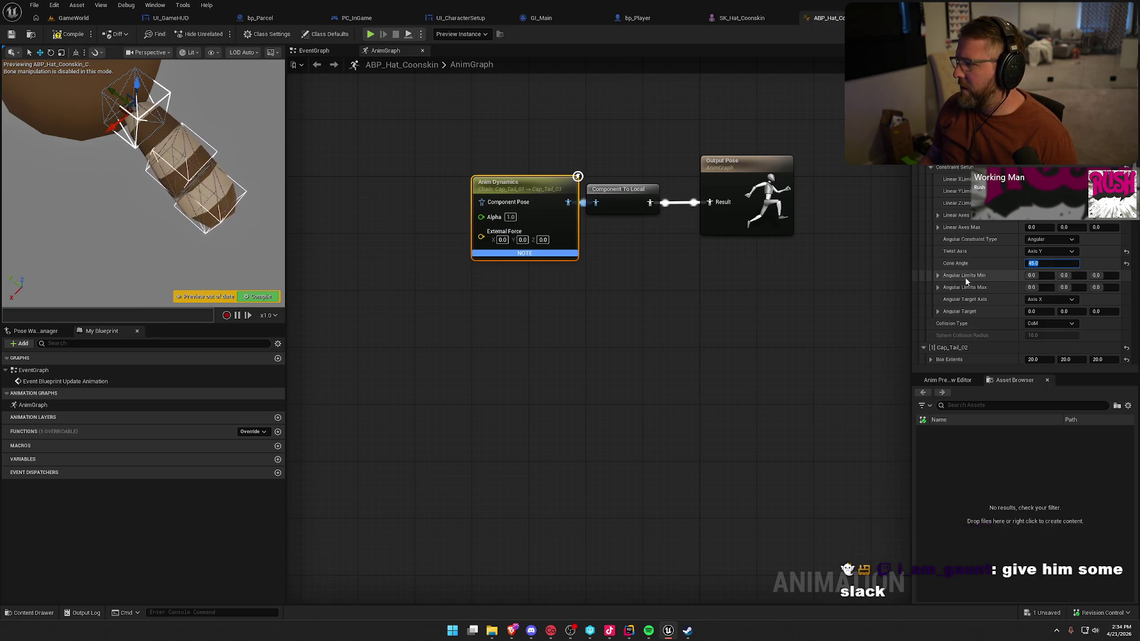
click(1043, 287)
text(45)
key(Return)
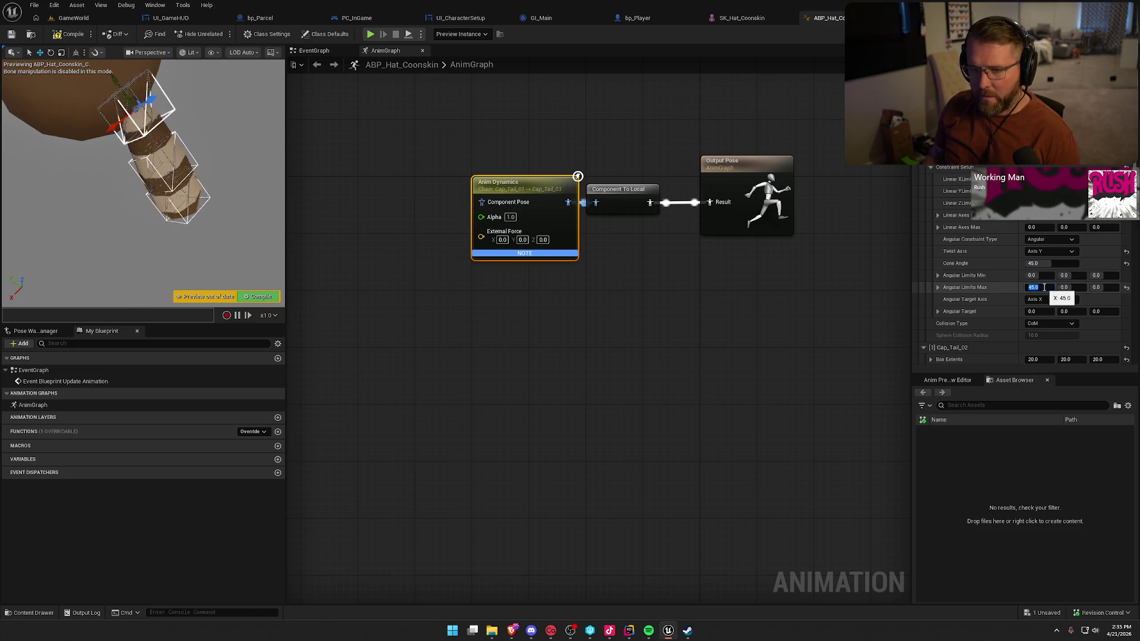
mouse_move(244, 183)
mouse_down()
mouse_move(225, 178)
mouse_move(223, 244)
mouse_up()
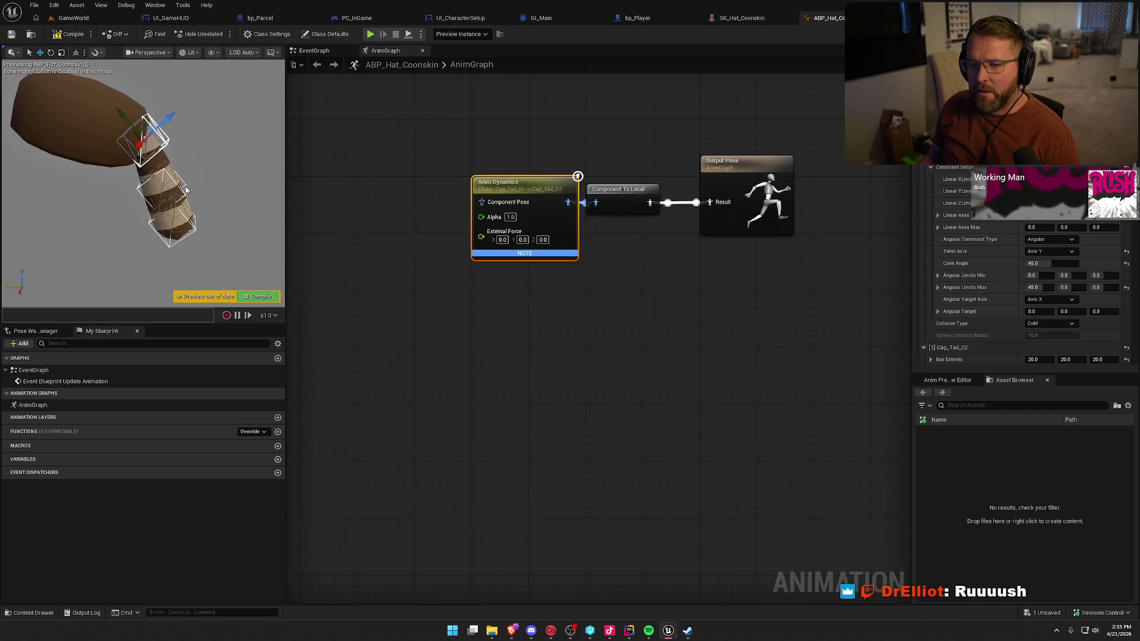
scroll(936, 283, up, 3)
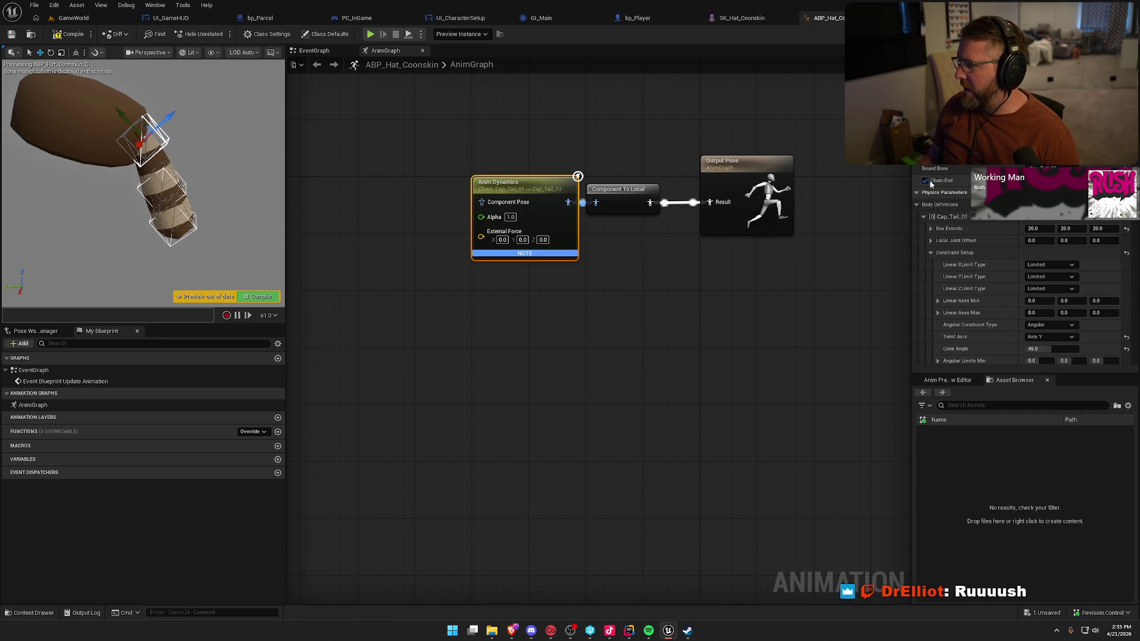
click(925, 180)
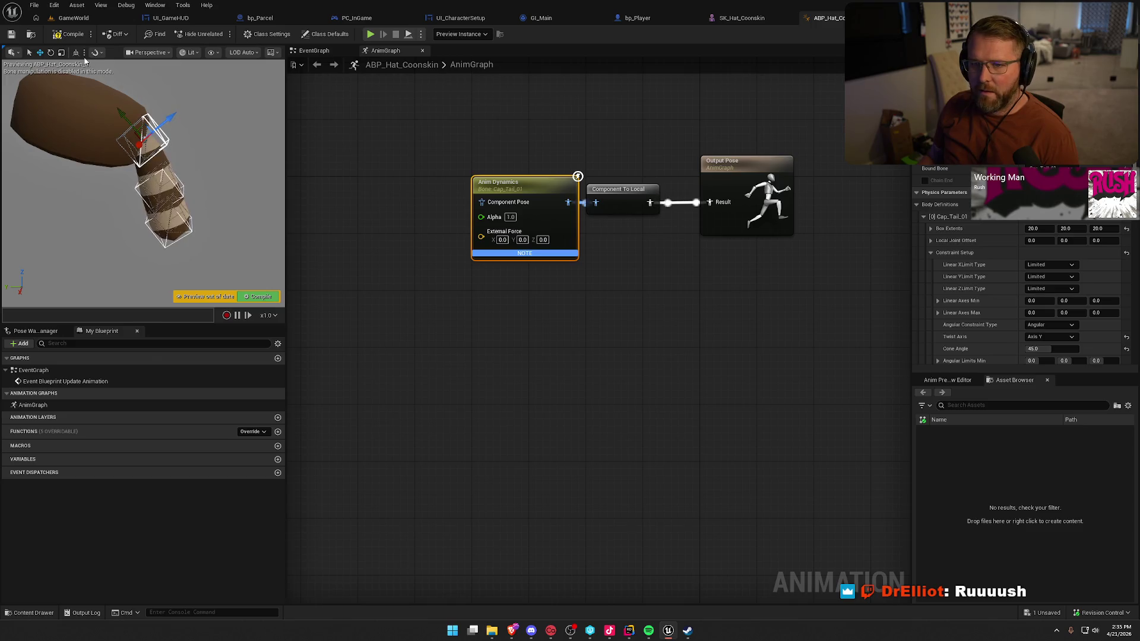
click(68, 34)
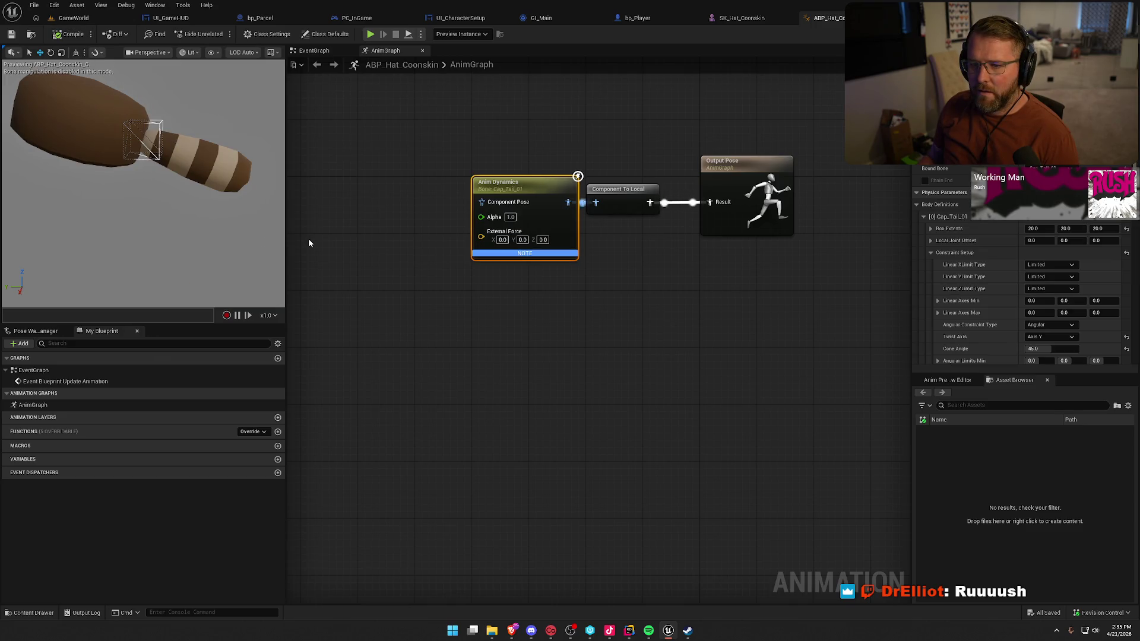
scroll(1000, 295, down, 5)
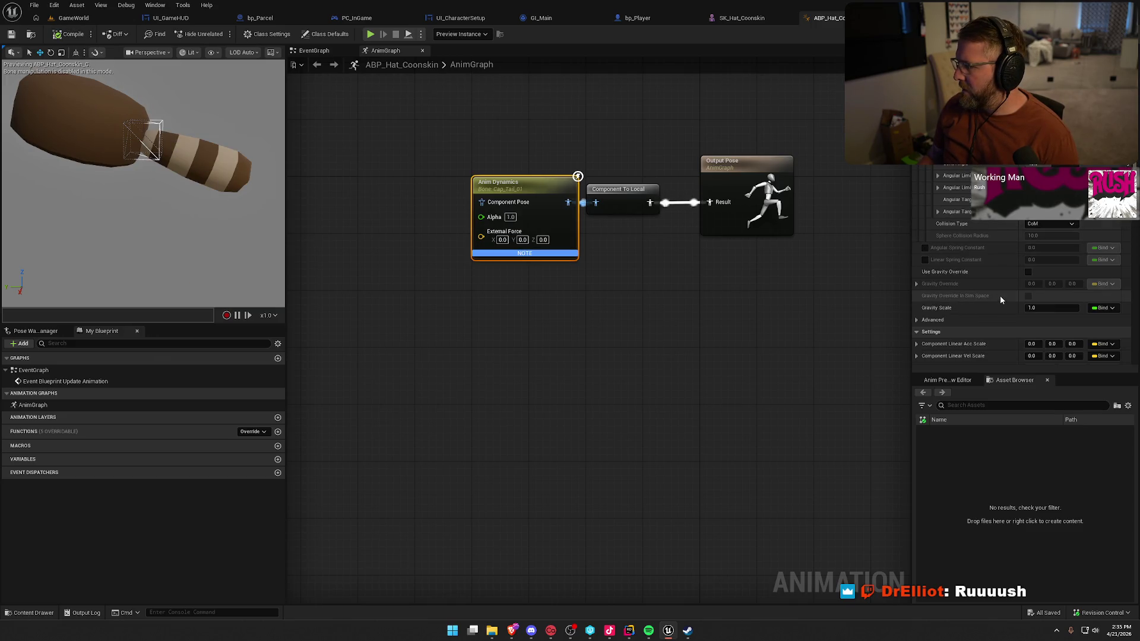
scroll(991, 315, up, 3)
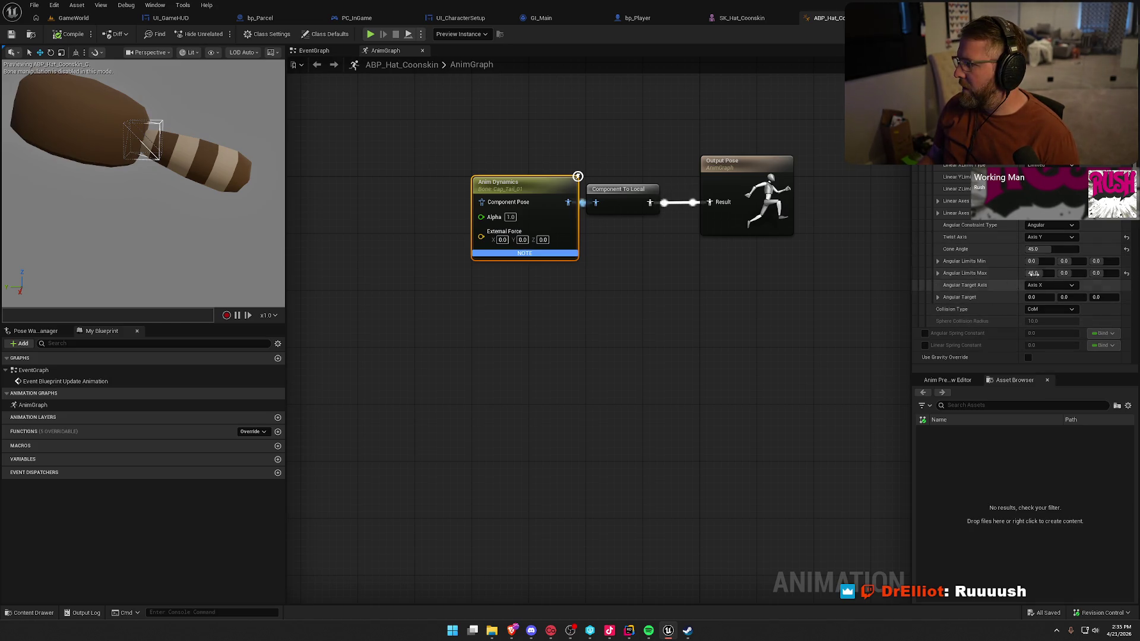
click(1126, 249)
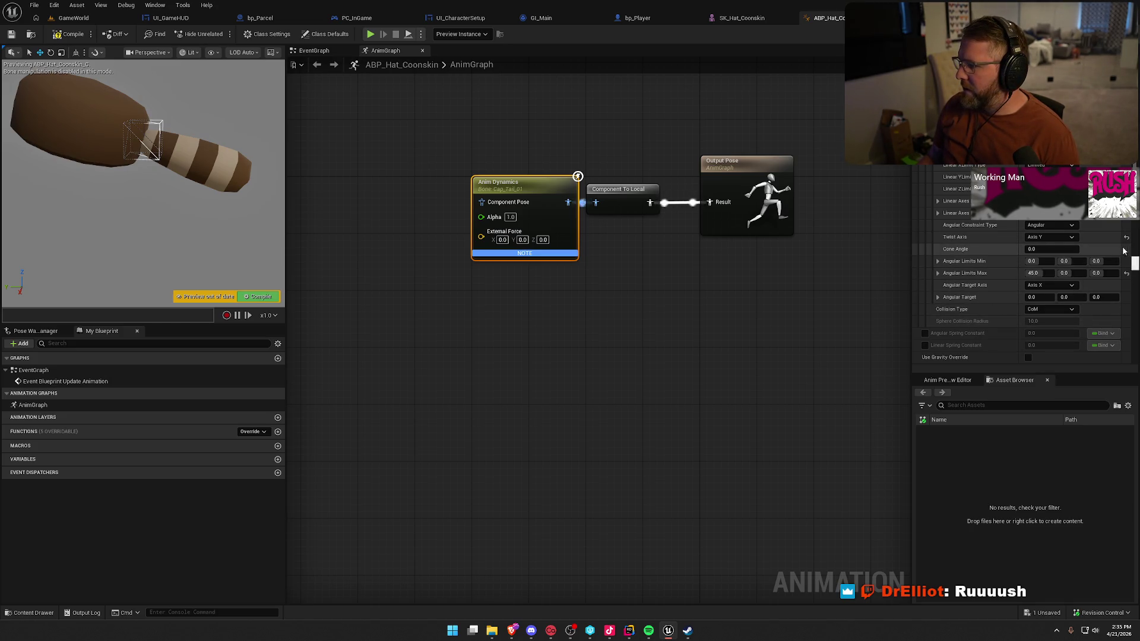
click(68, 36)
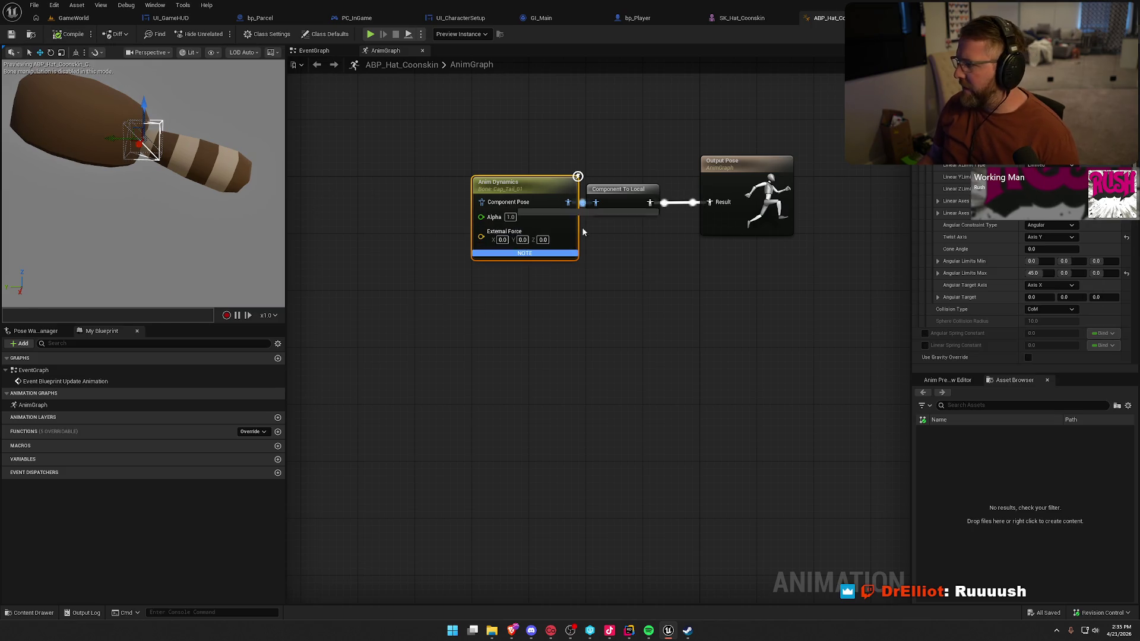
scroll(952, 273, up, 5)
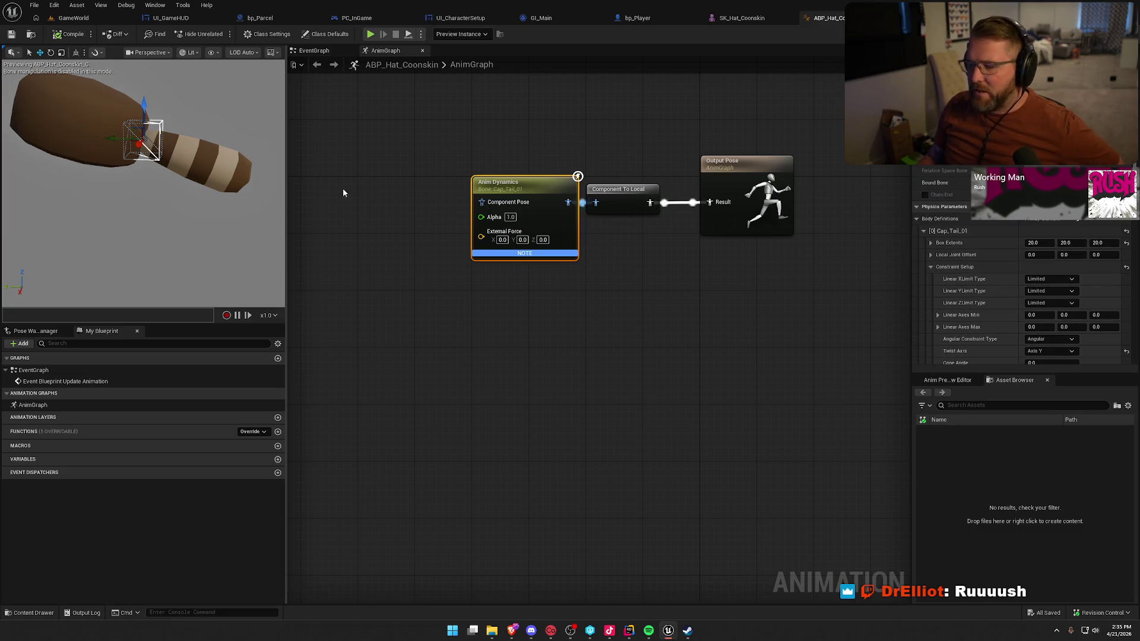
scroll(973, 291, down, 2)
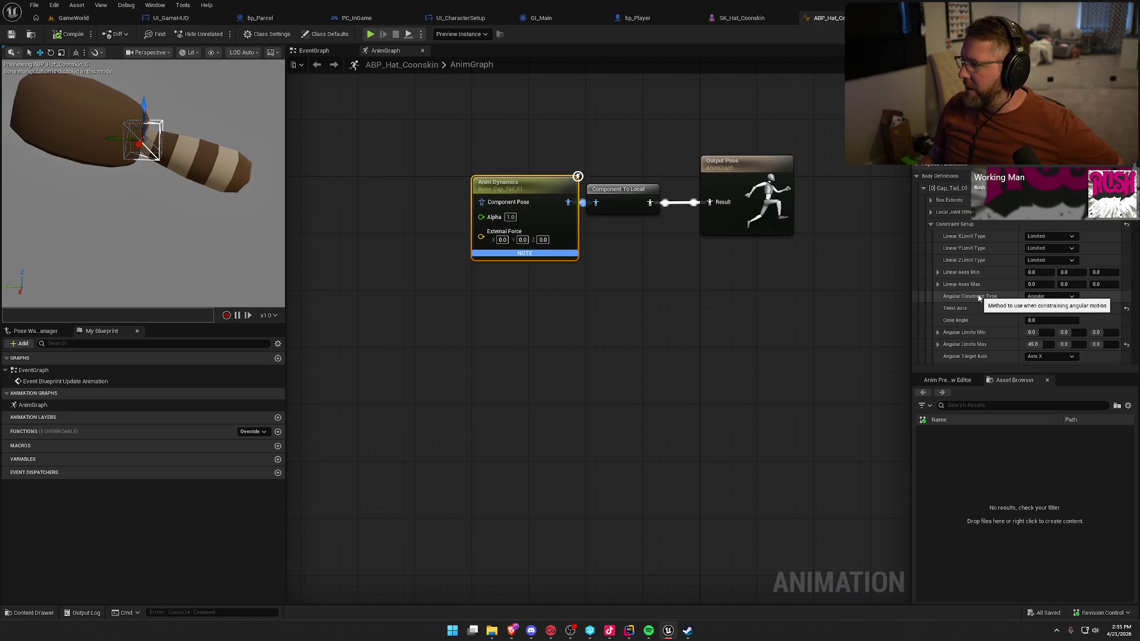
scroll(978, 297, down, 3)
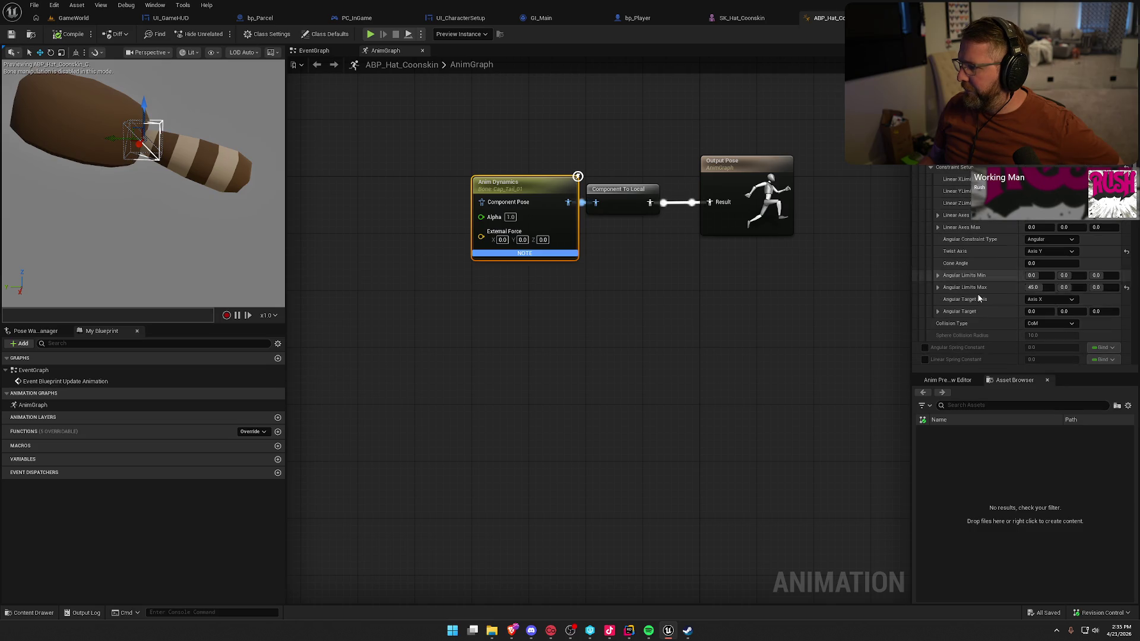
scroll(979, 298, down, 2)
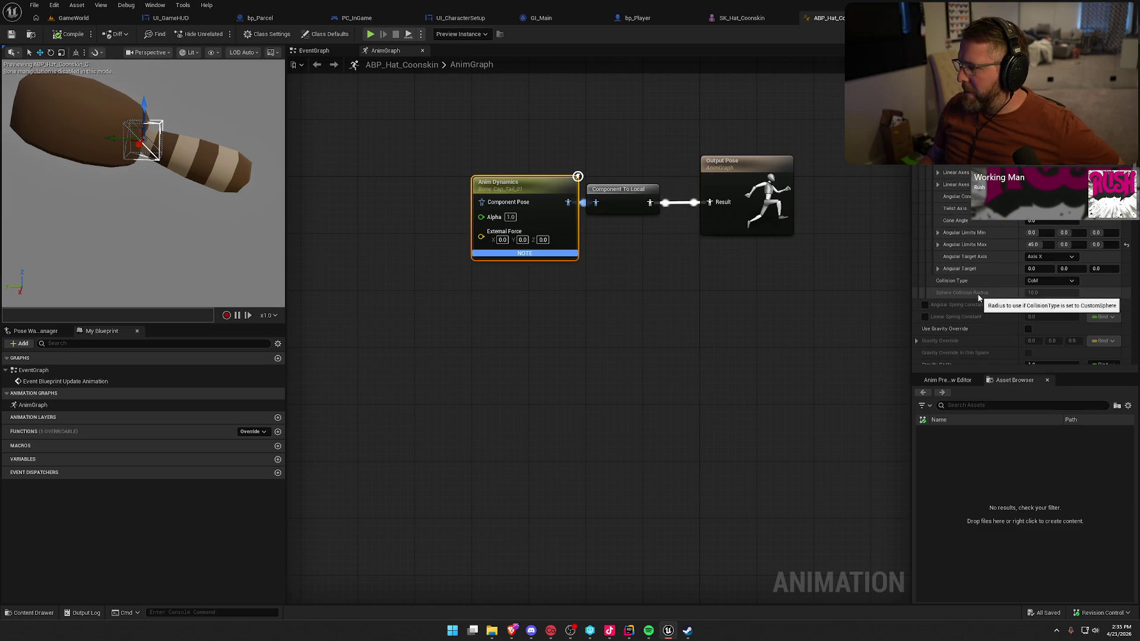
scroll(978, 299, down, 3)
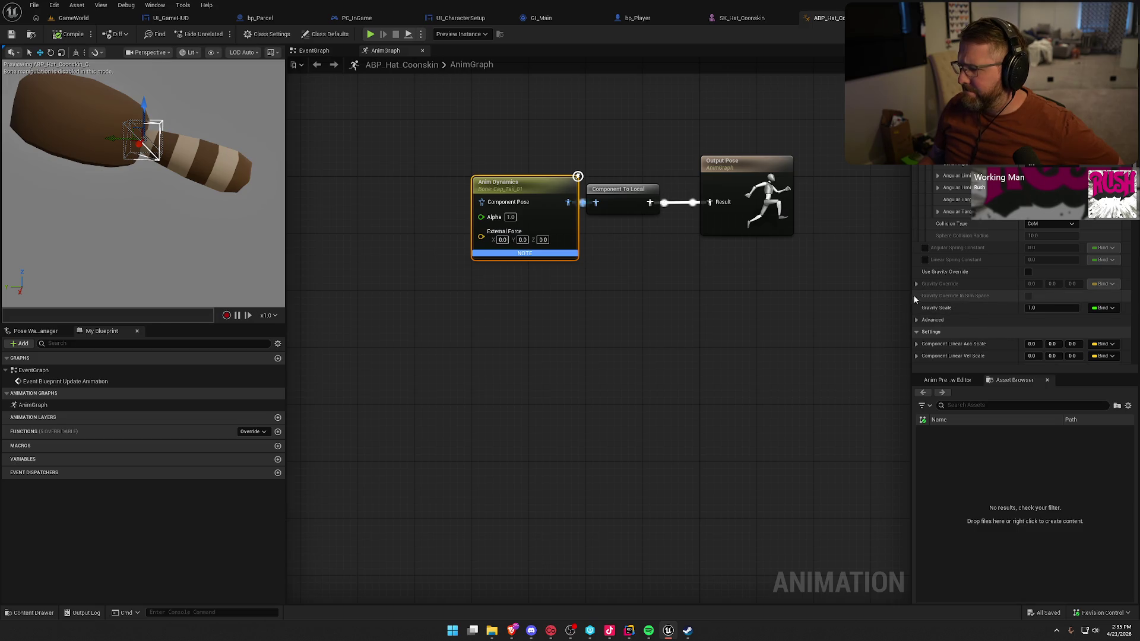
click(916, 321)
scroll(995, 329, down, 5)
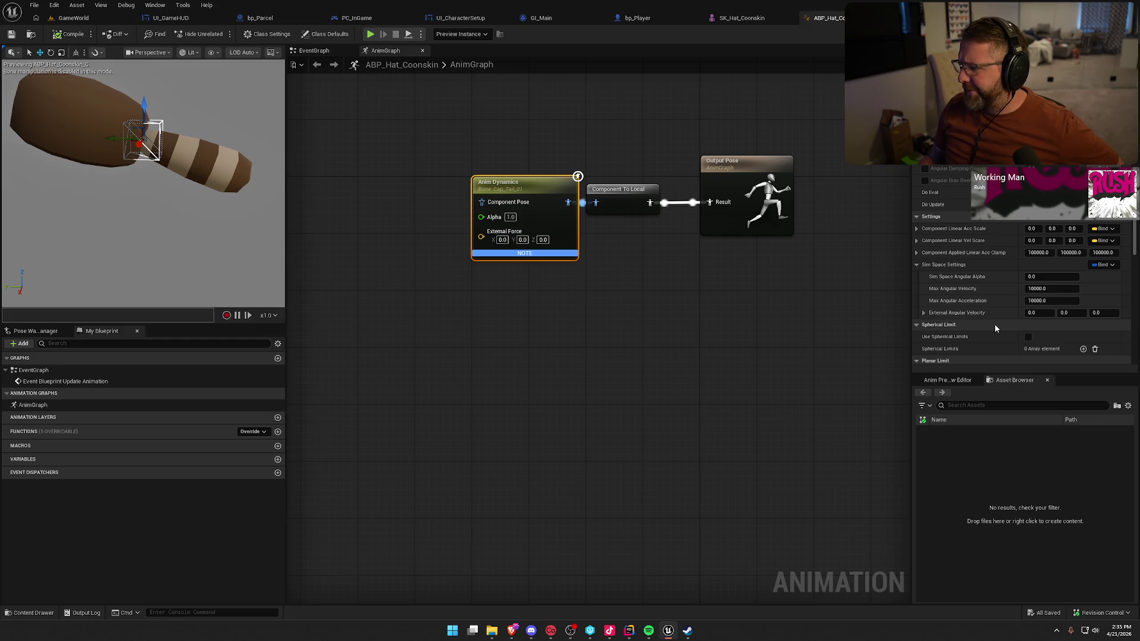
scroll(996, 327, down, 5)
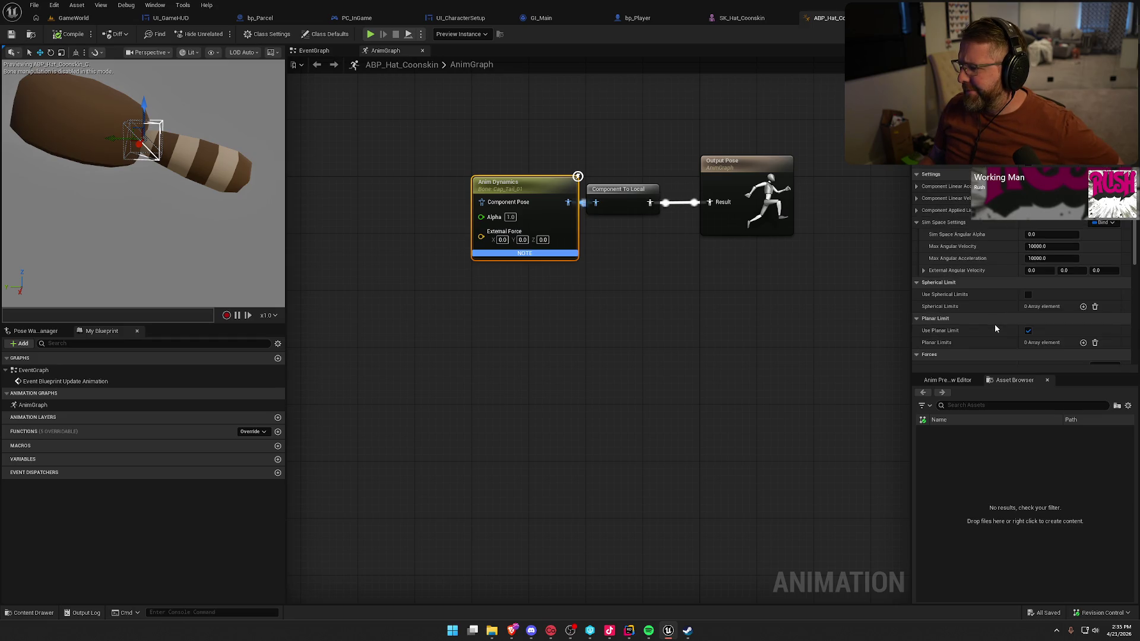
scroll(995, 326, up, 10)
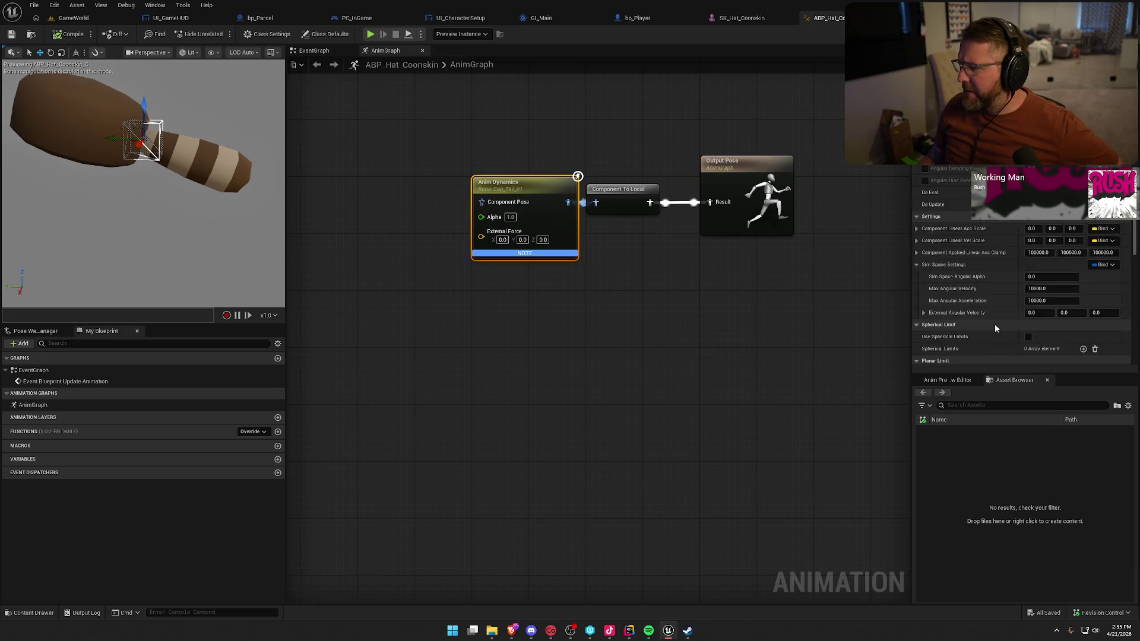
scroll(995, 324, up, 3)
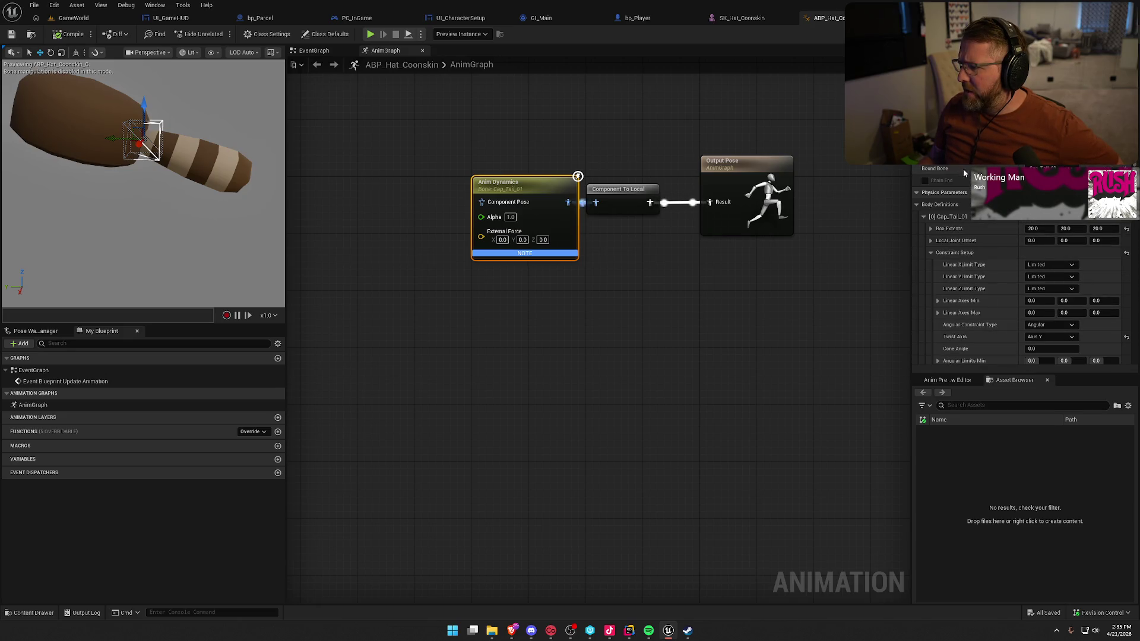
- Enable Chain End on the Anim Dynamics node and end the simulated tail chain at Cap_Tail_03
click(924, 180)
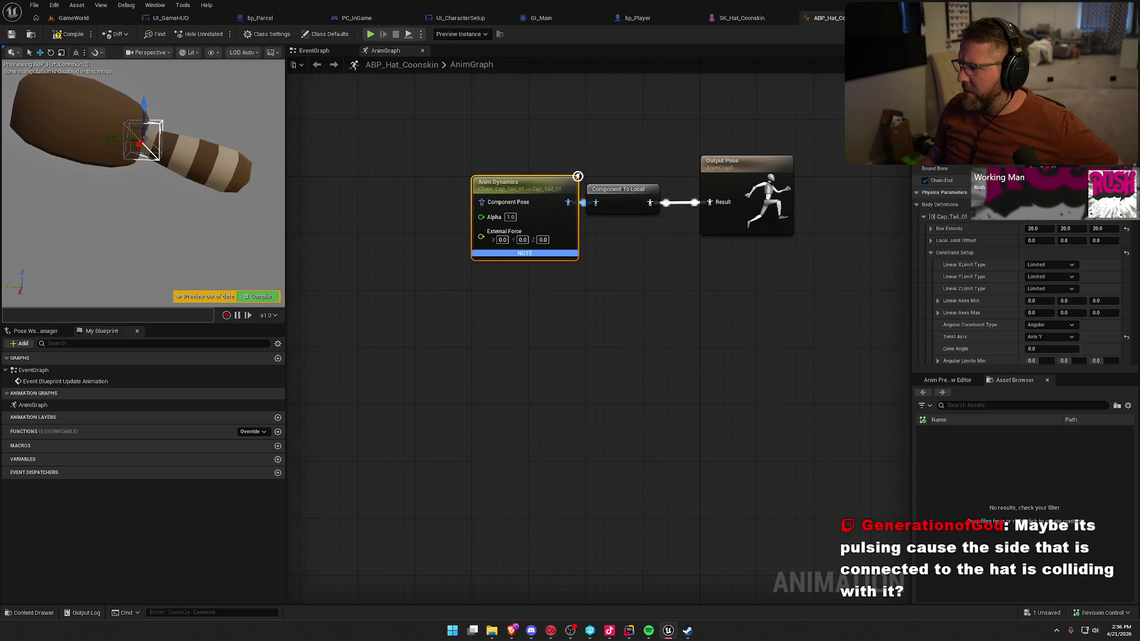
click(1039, 238)
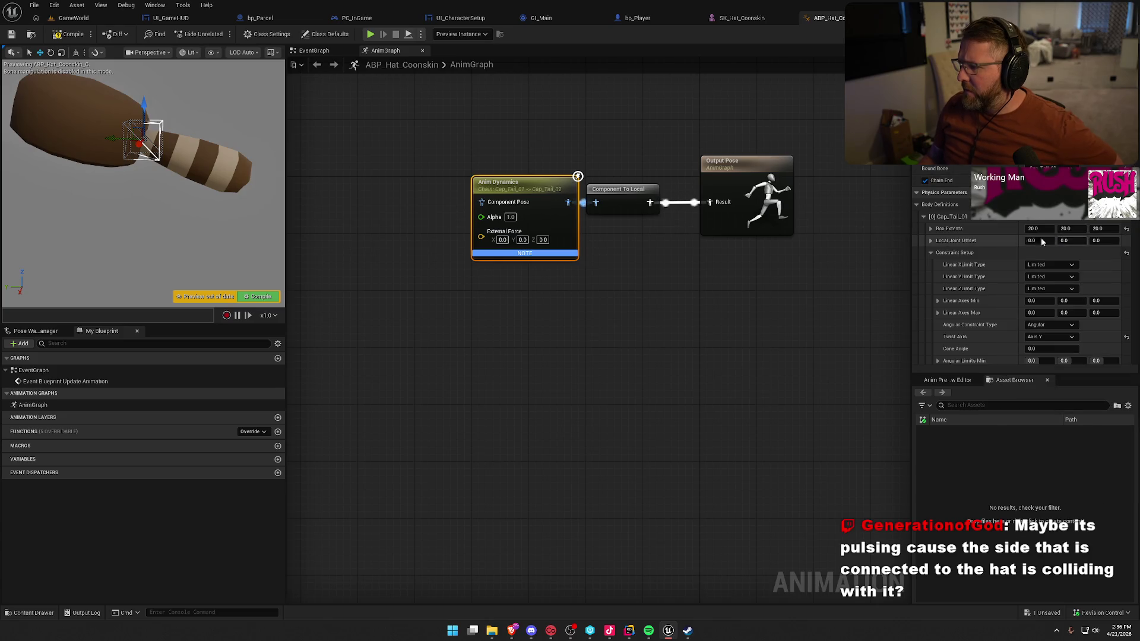
click(60, 34)
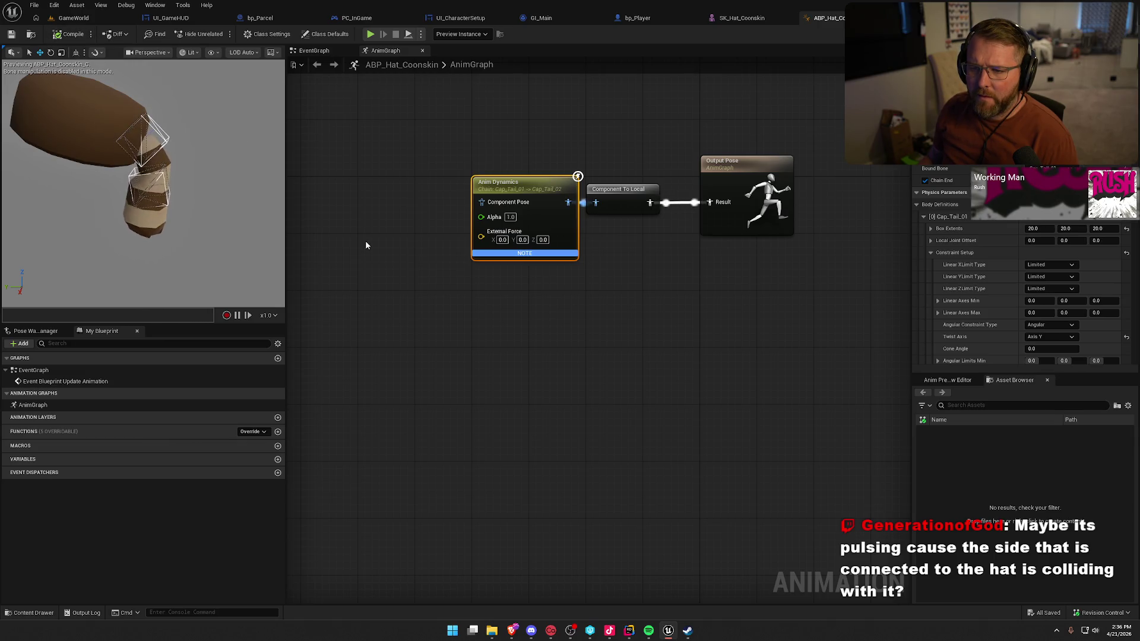
click(1040, 180)
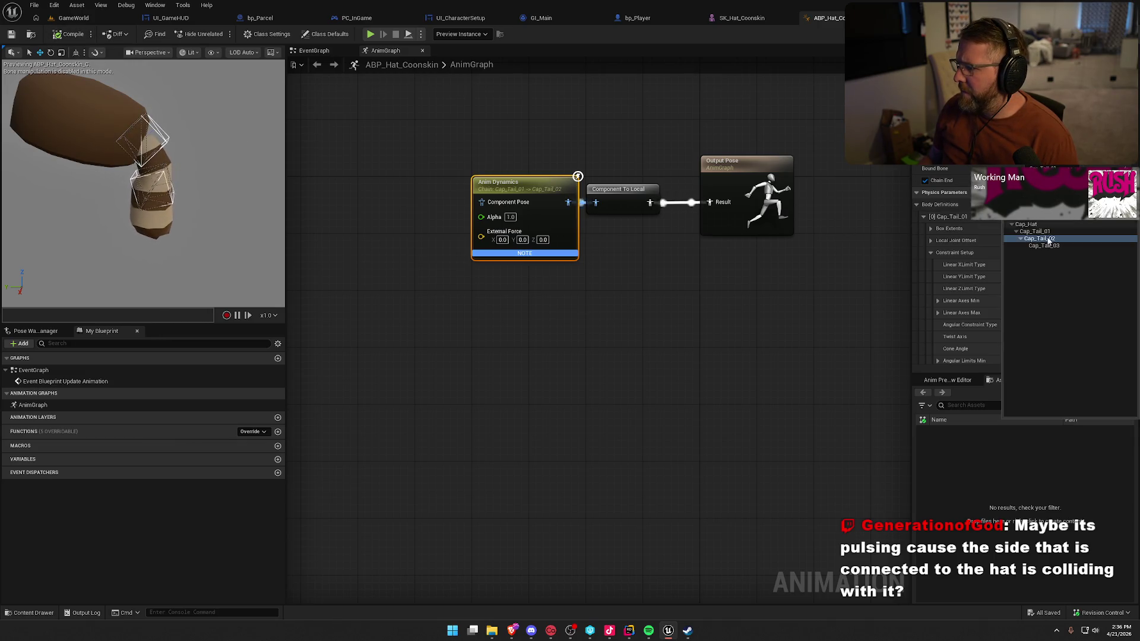
click(1057, 246)
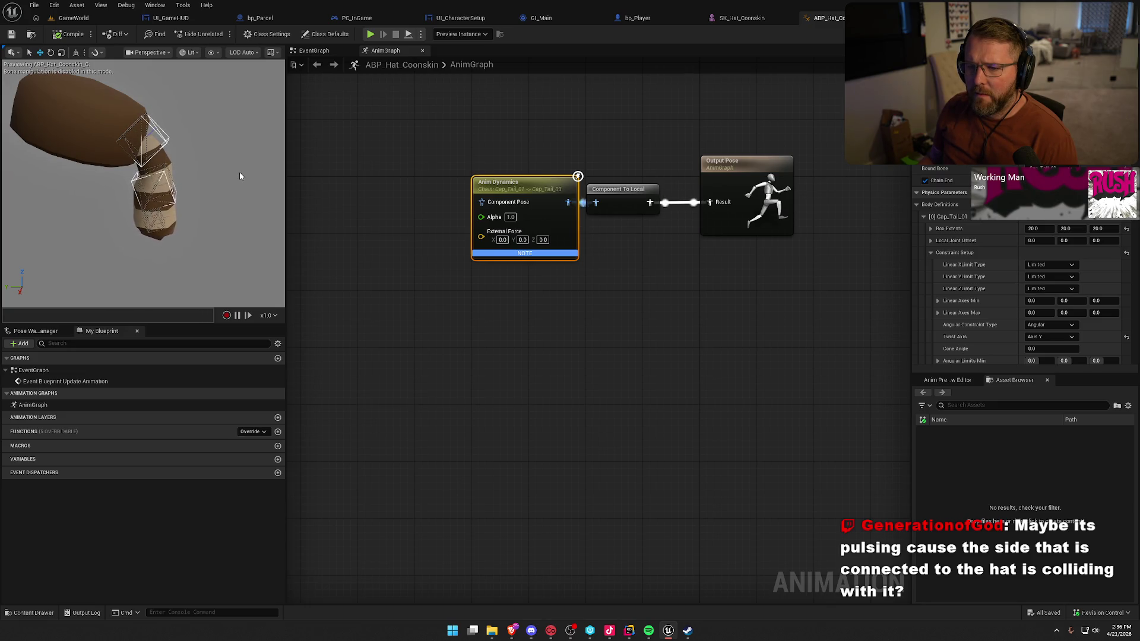
- Set Cap_Tail_01's Angular Limits Max X to 70 and recompile the animation blueprint
scroll(996, 332, down, 4)
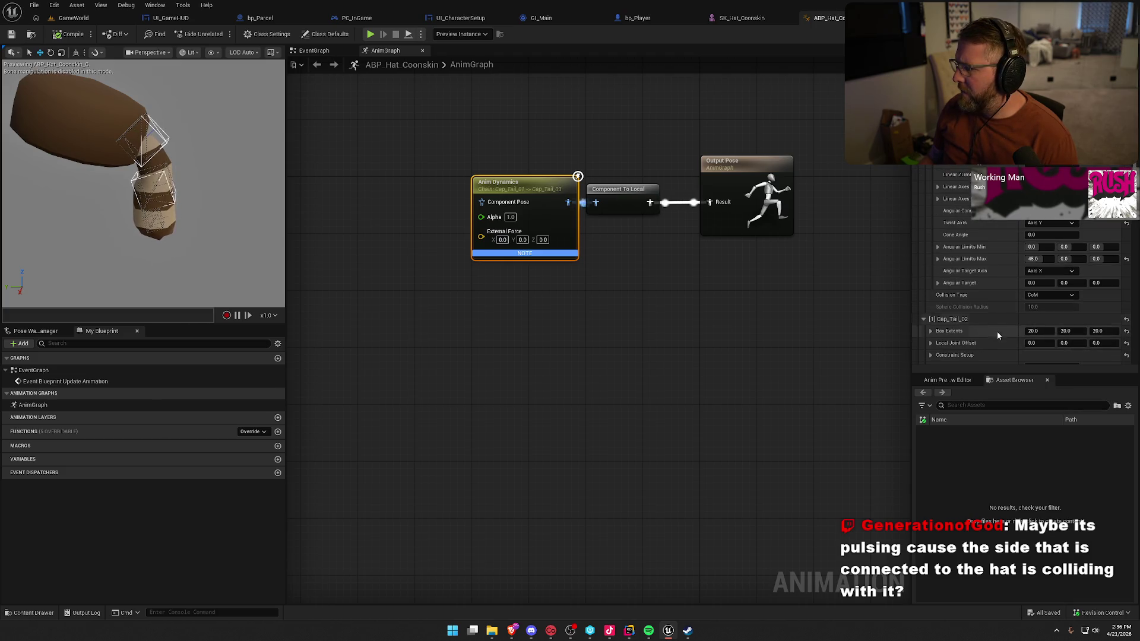
text(90)
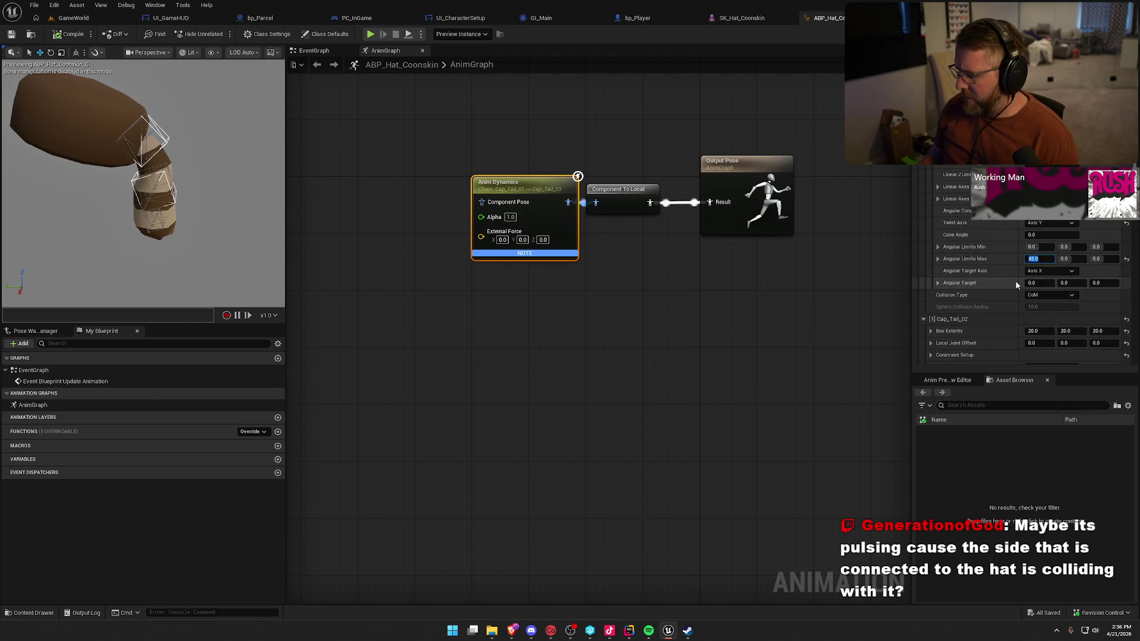
text(70)
key(Return)
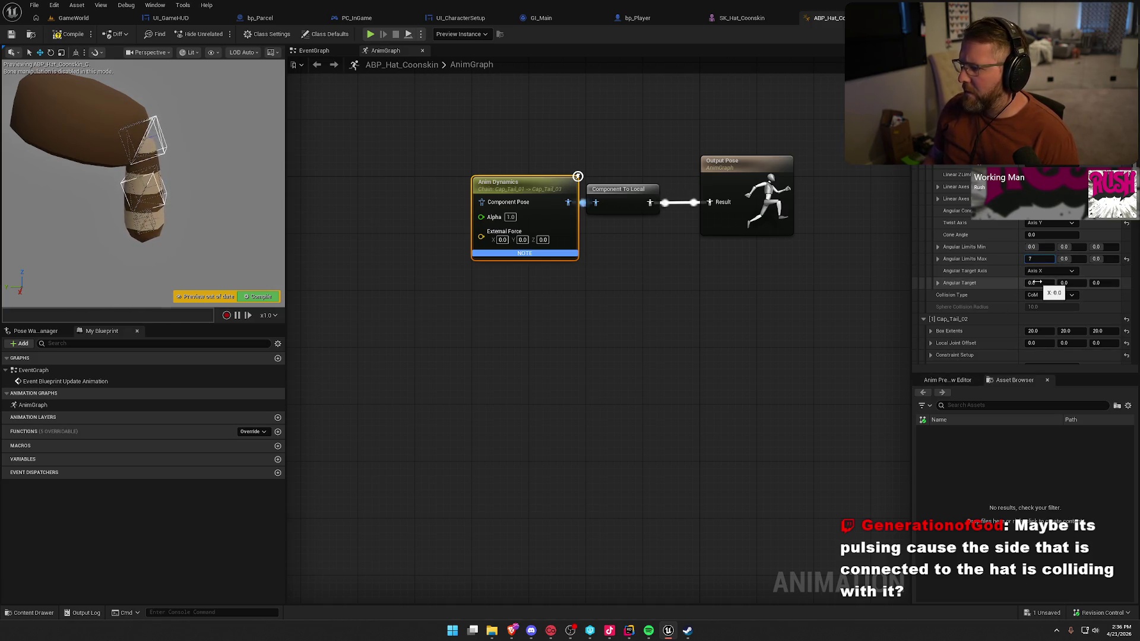
key(Return)
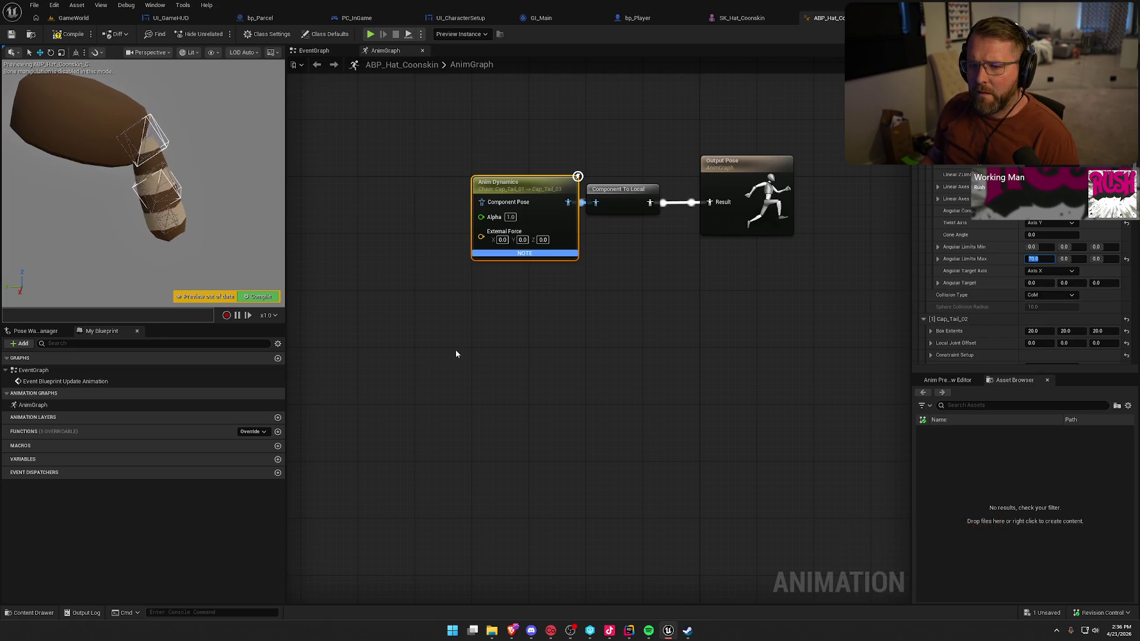
click(67, 36)
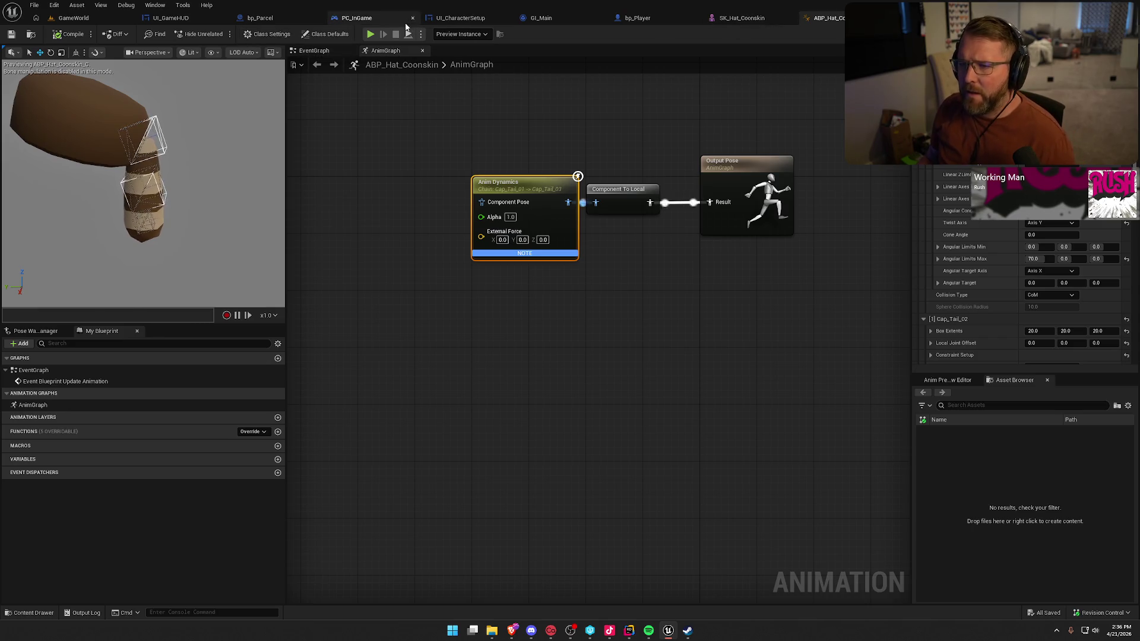
- Assign ABP_Hat_Coonskin_C as bp_Player's Head Top Mesh anim class, compile, and check out the file
click(631, 19)
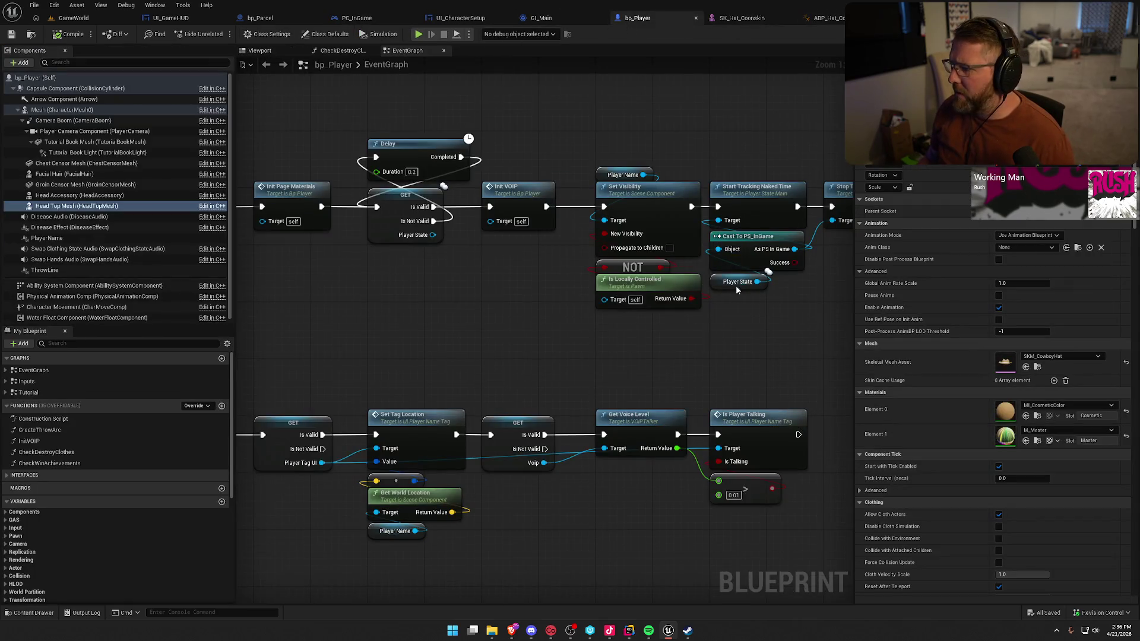
click(1036, 249)
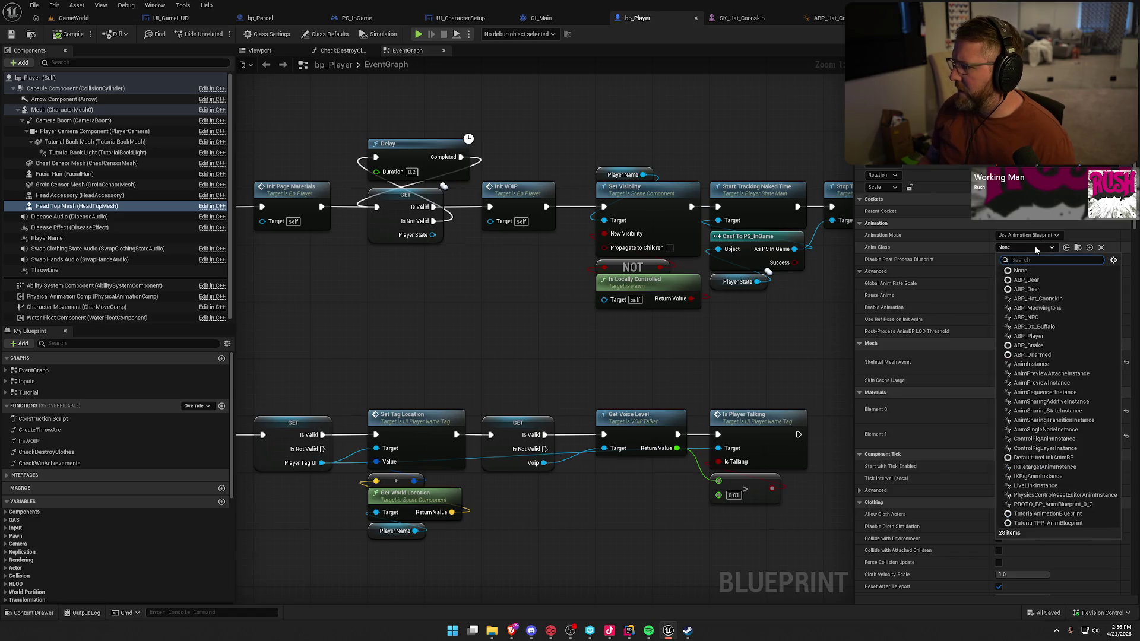
click(1055, 300)
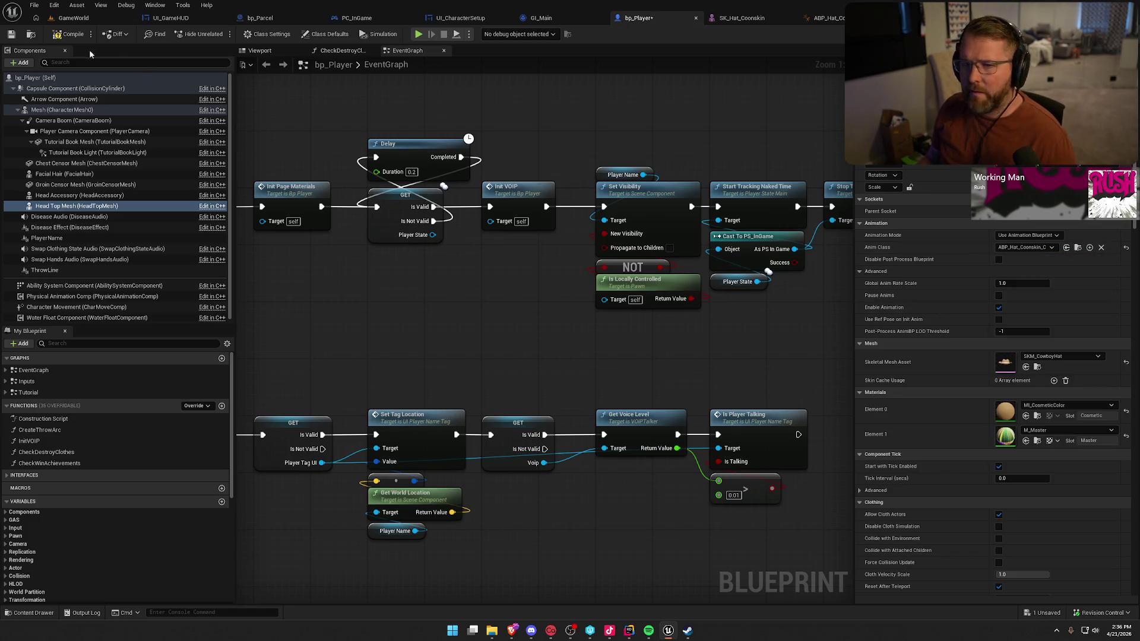
click(62, 36)
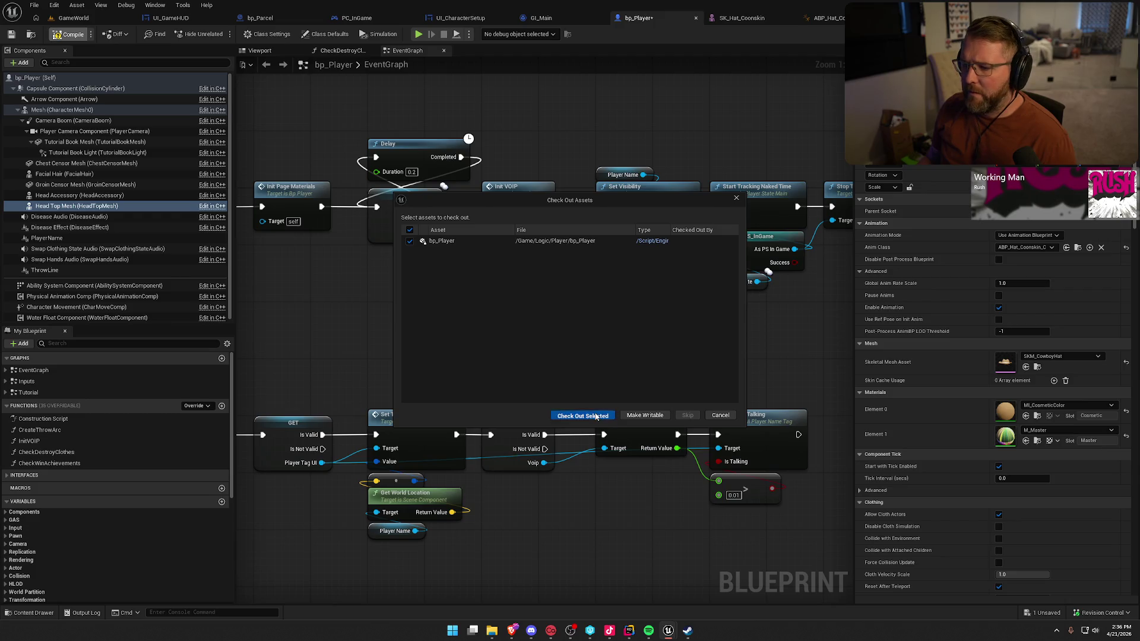
click(596, 415)
click(73, 18)
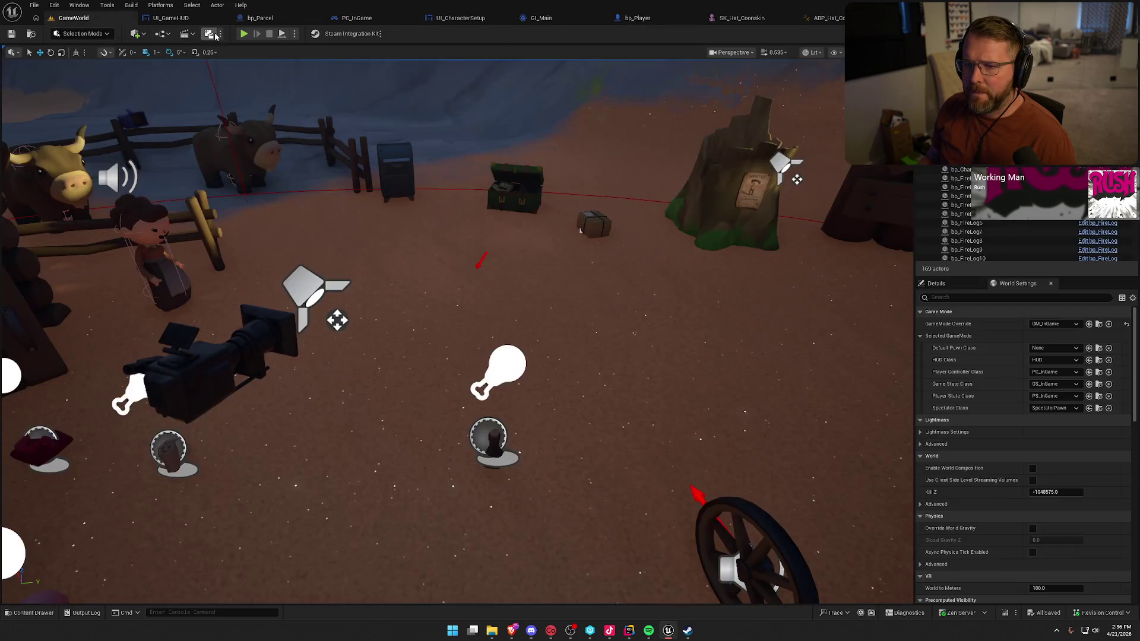
- Start Play-In-Editor and run toward the wagons, buildings and village to watch the tail swing
click(244, 35)
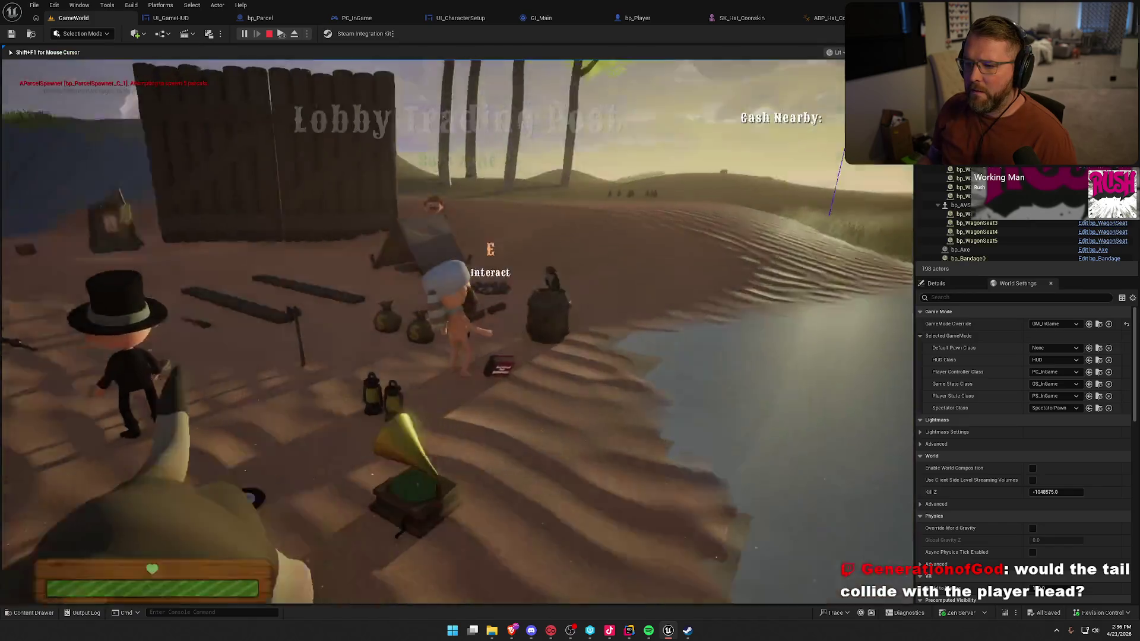
key(w)
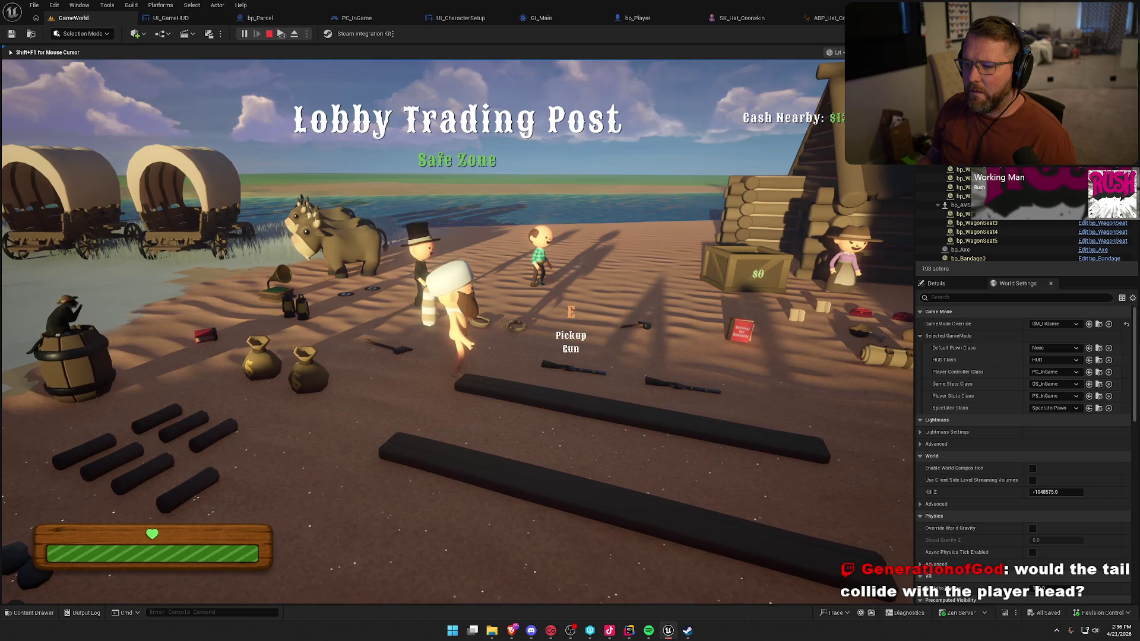
key(shift+w)
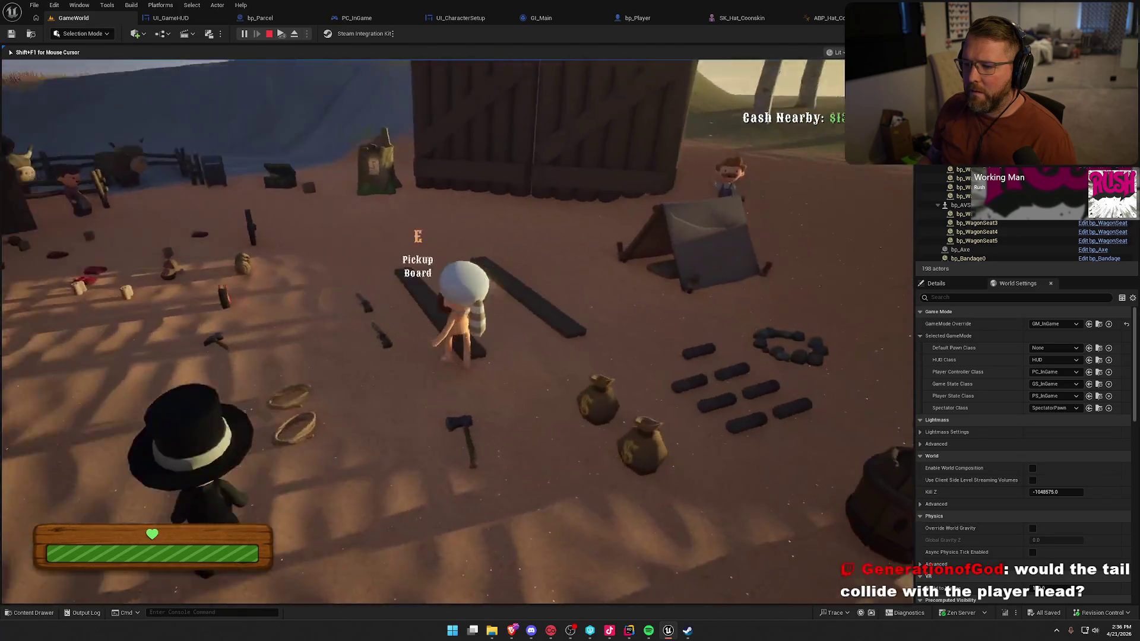
key(w)
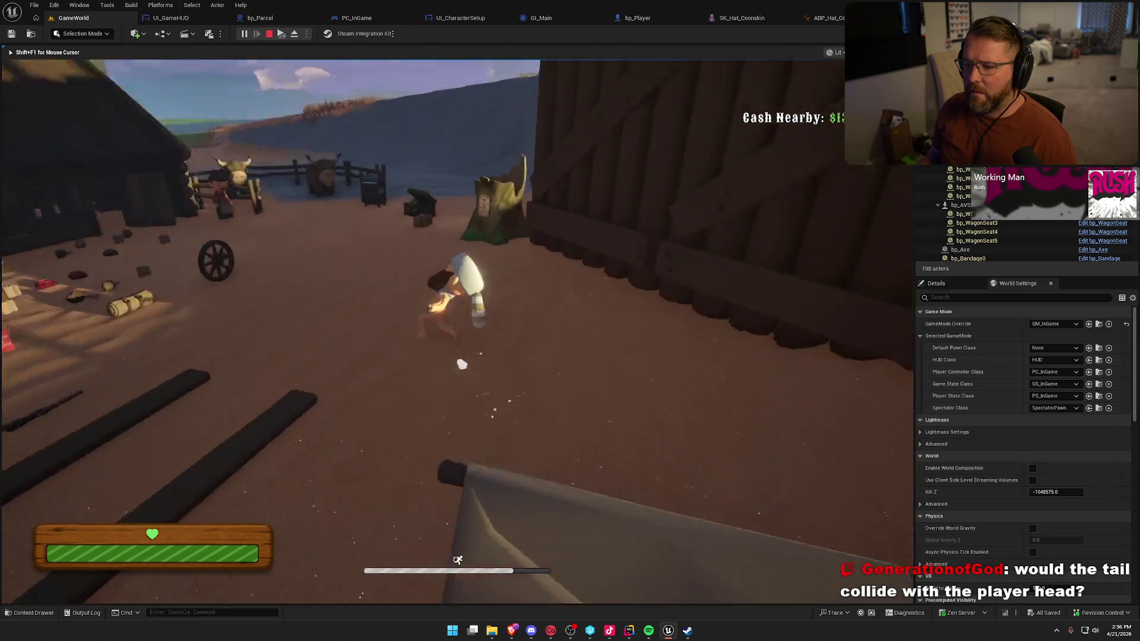
key(w)
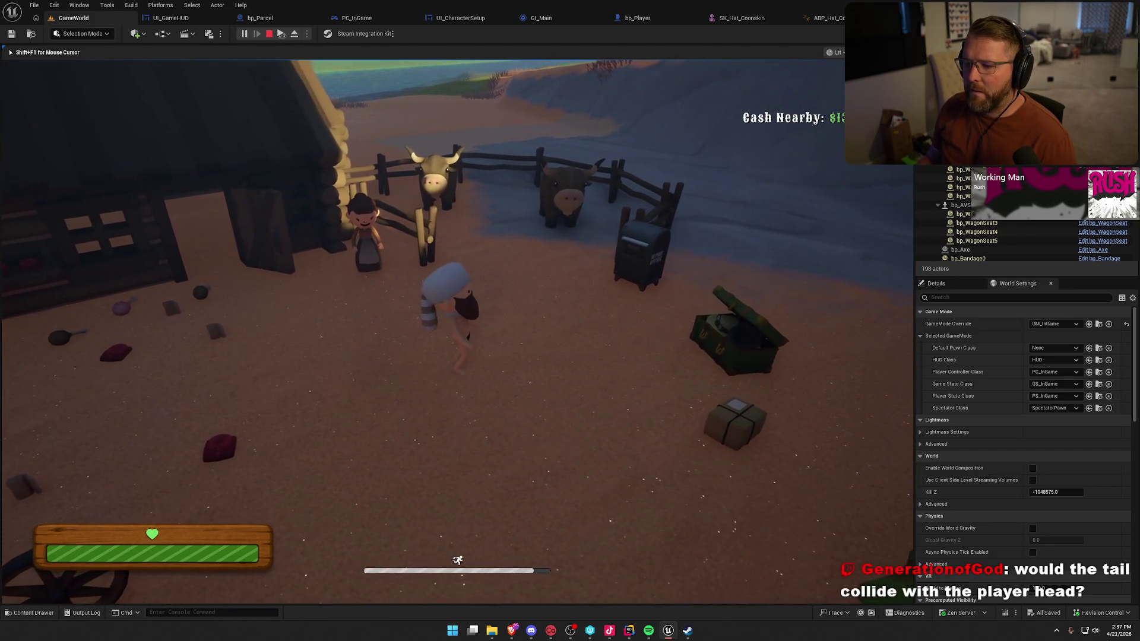
key(w)
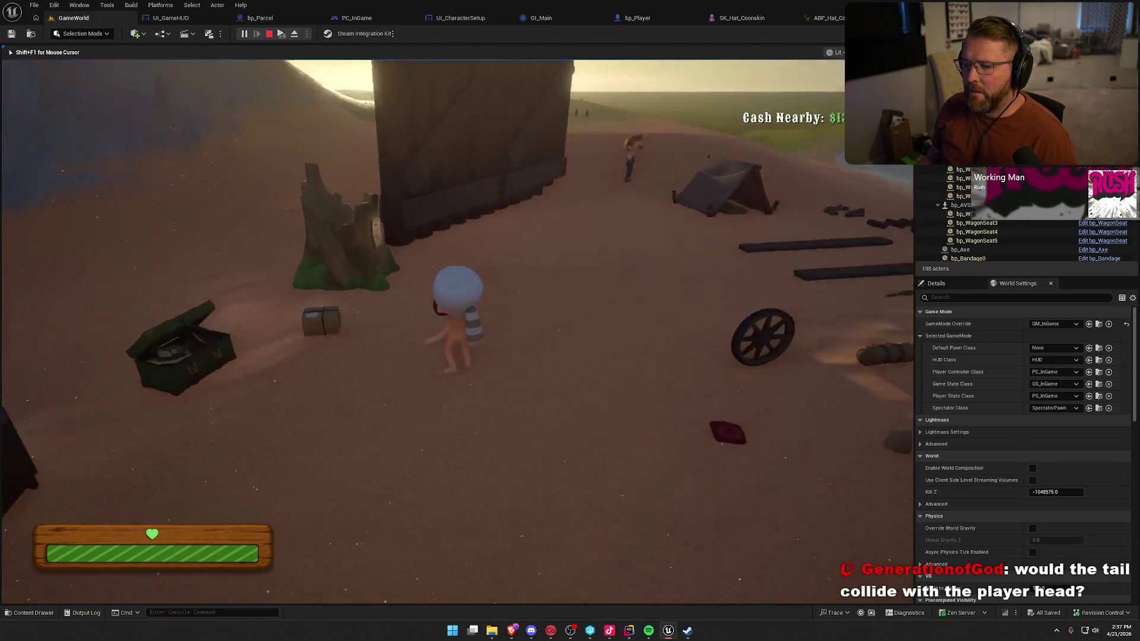
key(w)
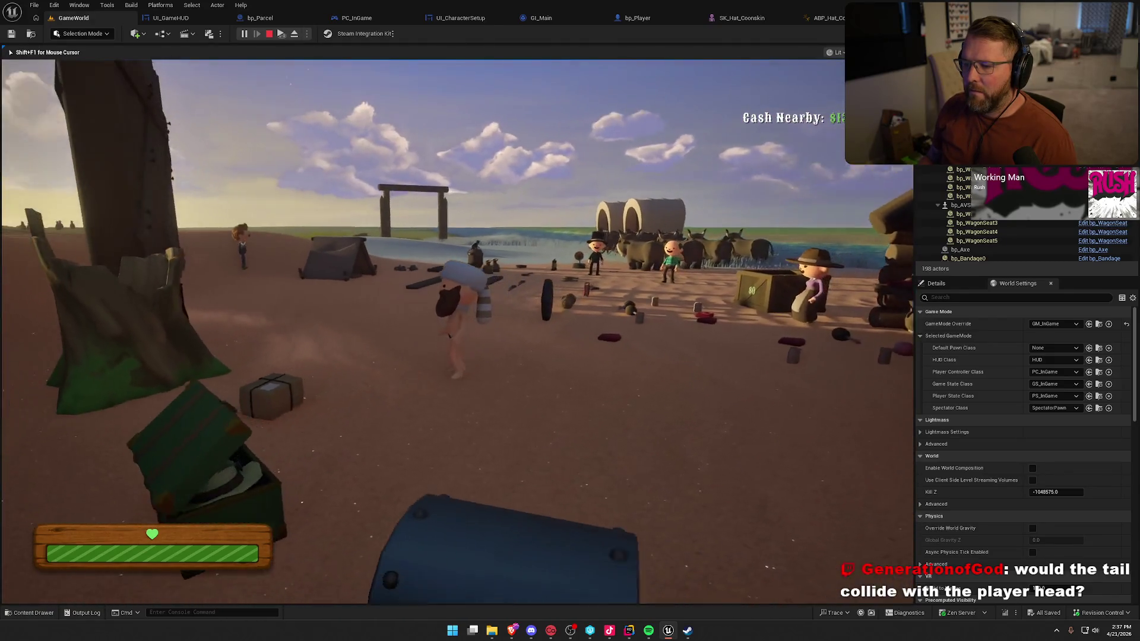
- Sprint past the tent up the dune, then stop the session and return to the editor
key(w)
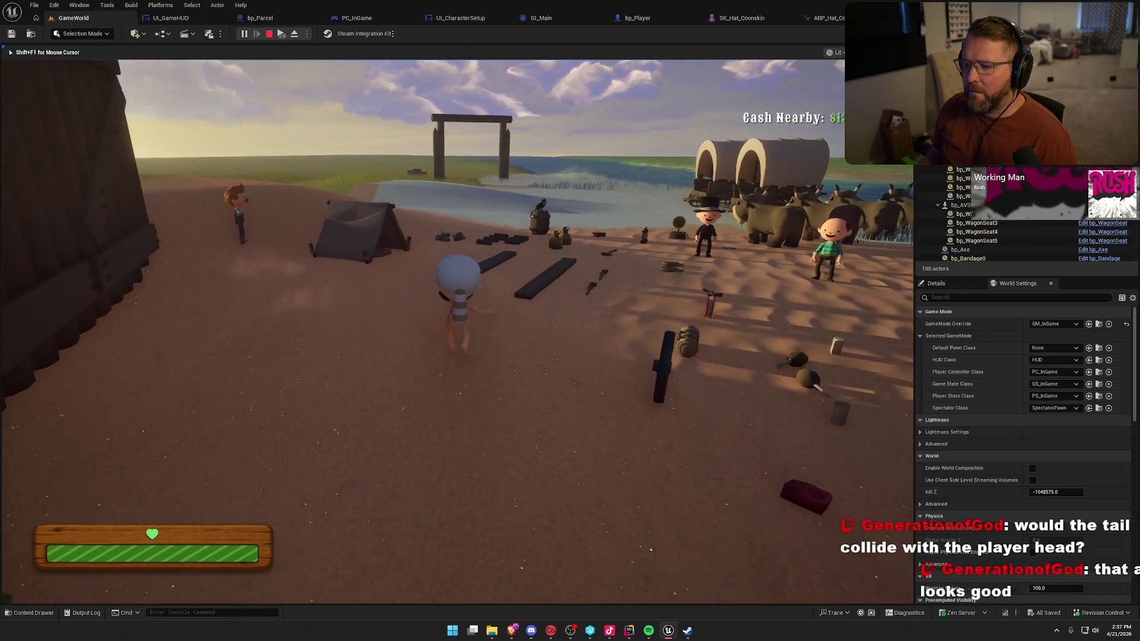
key(shift)
key(w)
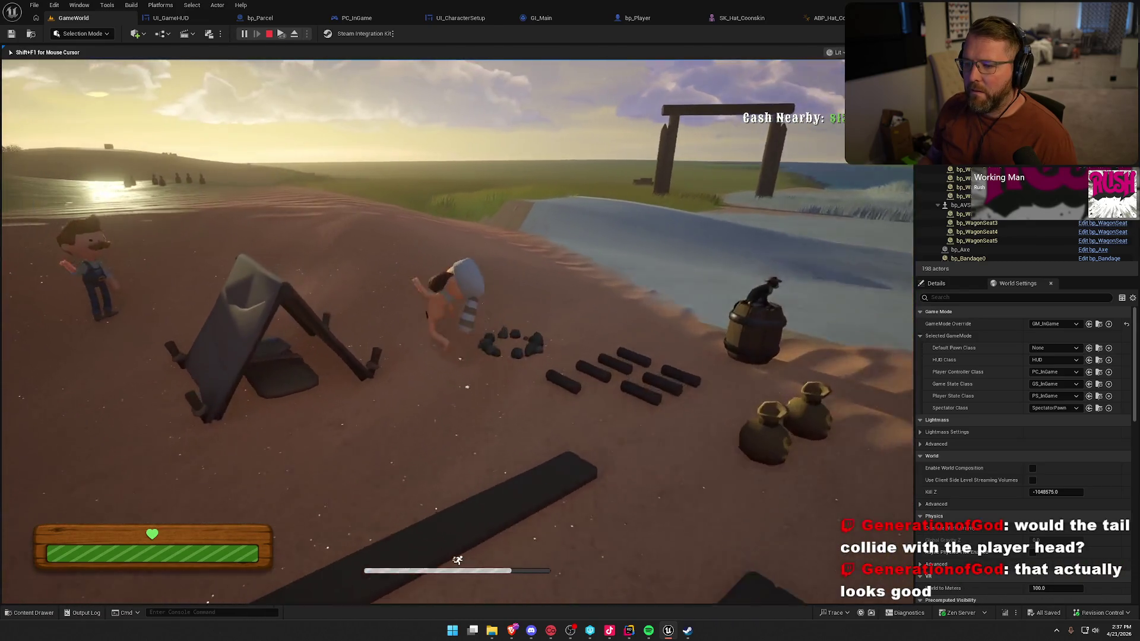
key(w)
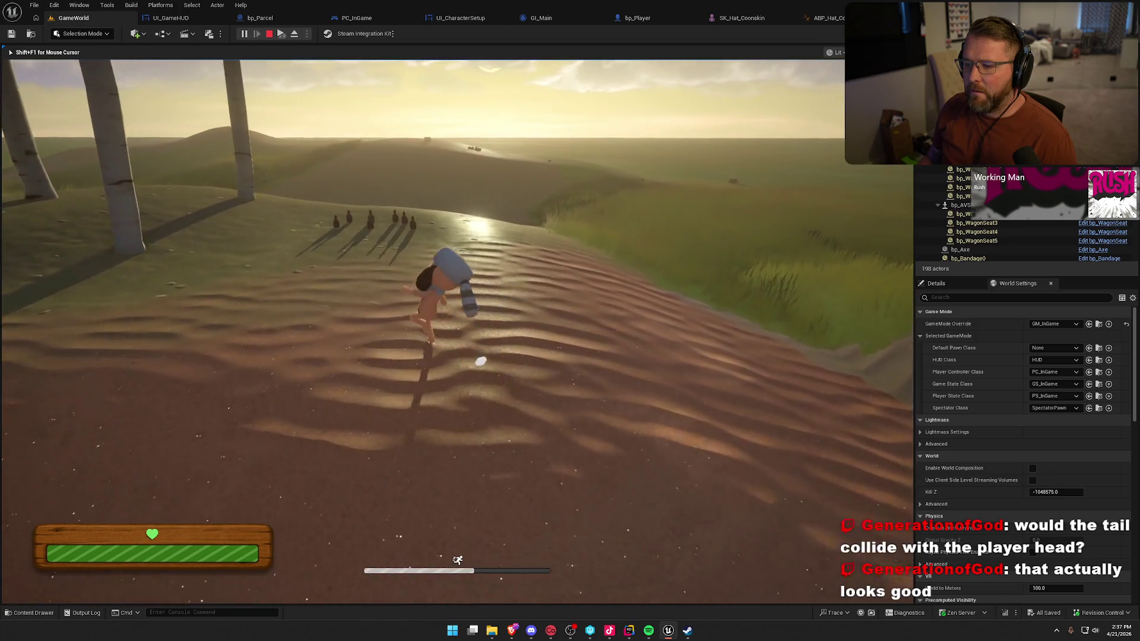
key(w)
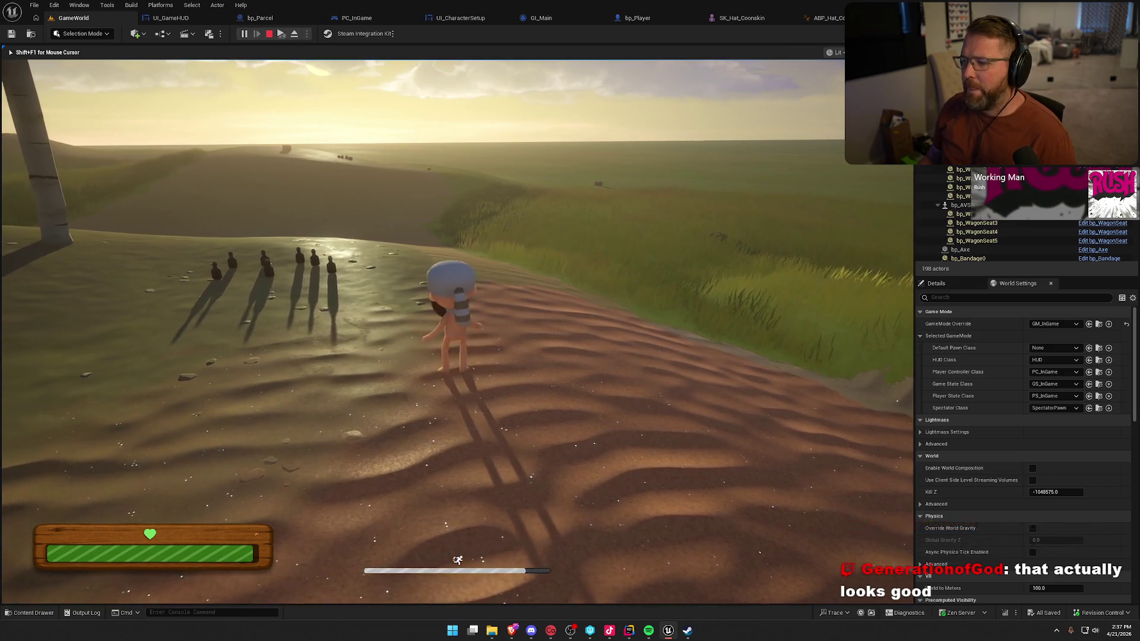
key(Escape)
scroll(1042, 281, up, 5)
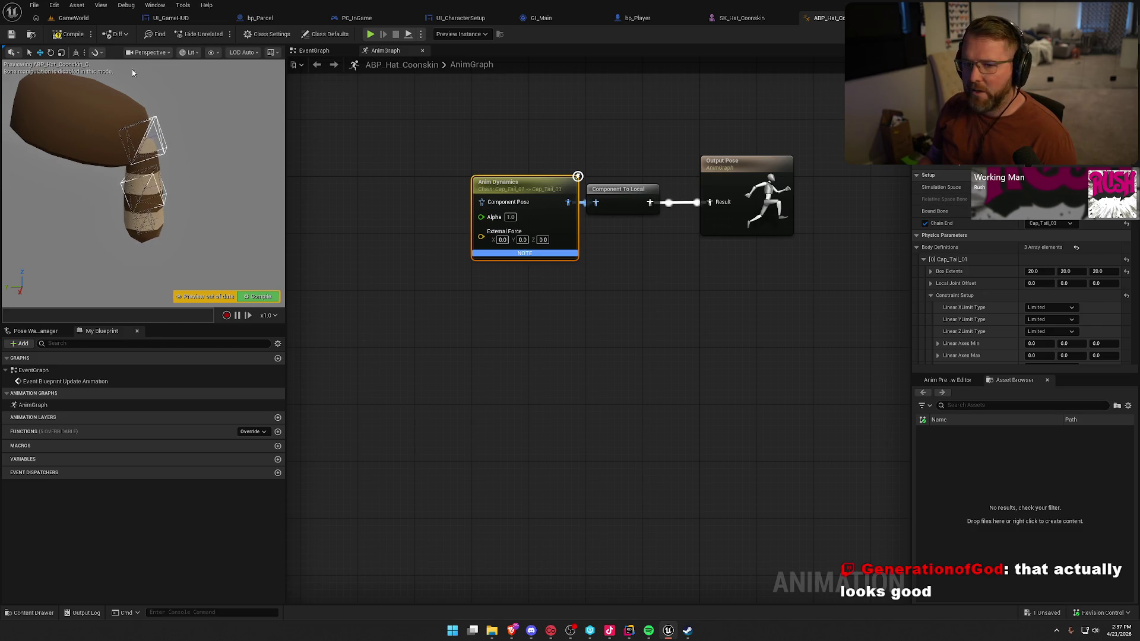
- Start a new play session in GameWorld and run around the trading post watching the tail
click(74, 18)
key(alt+p)
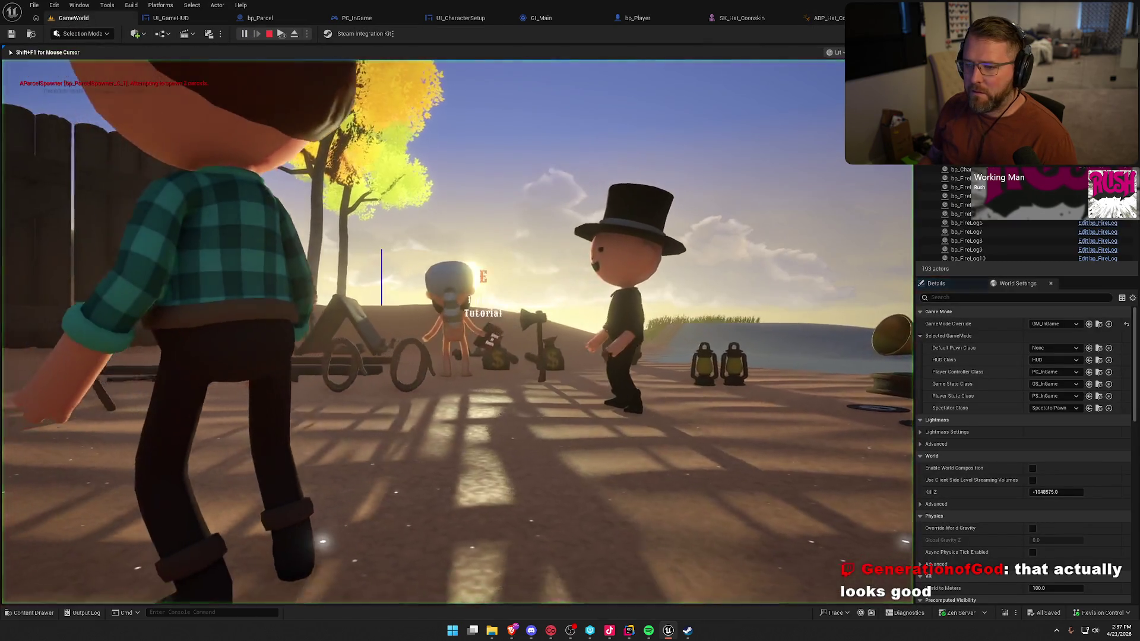
key(shift+w)
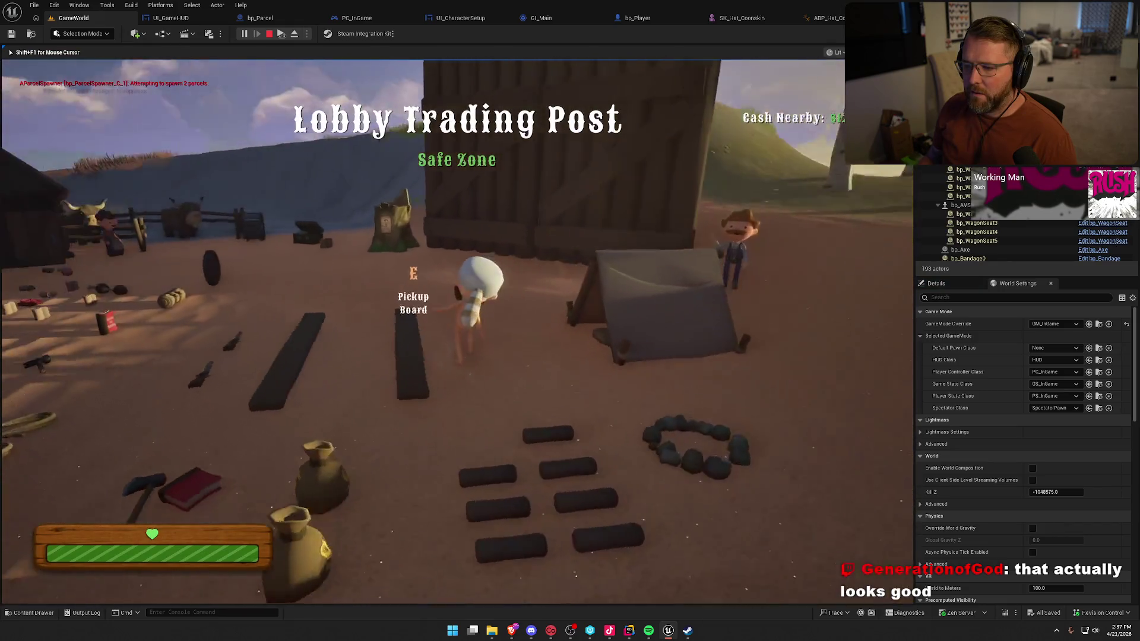
key(w)
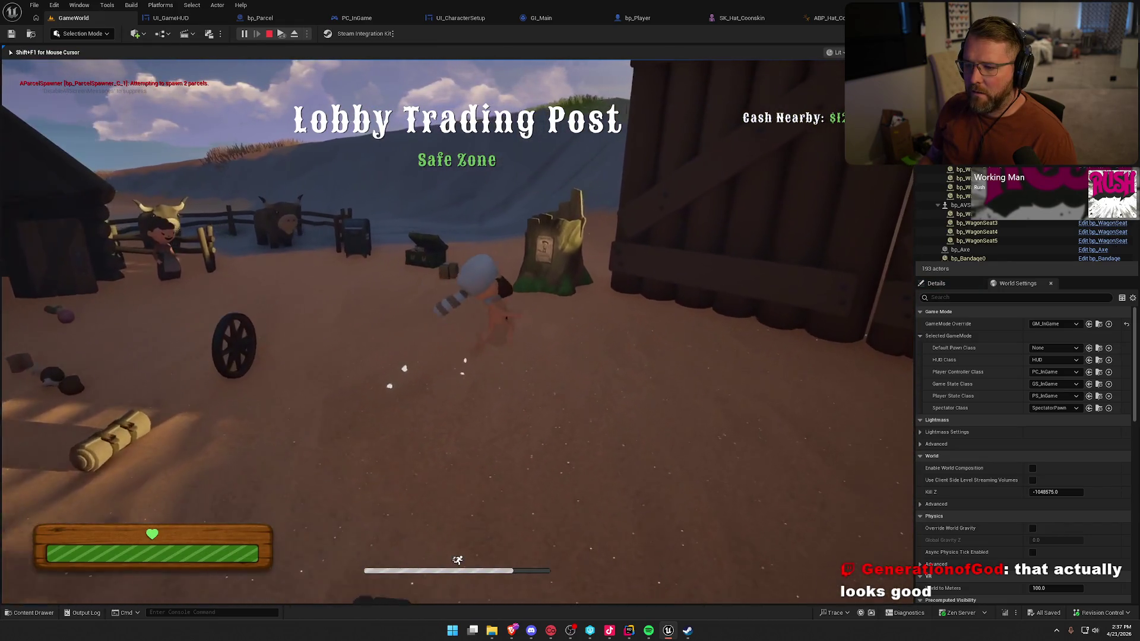
key(w)
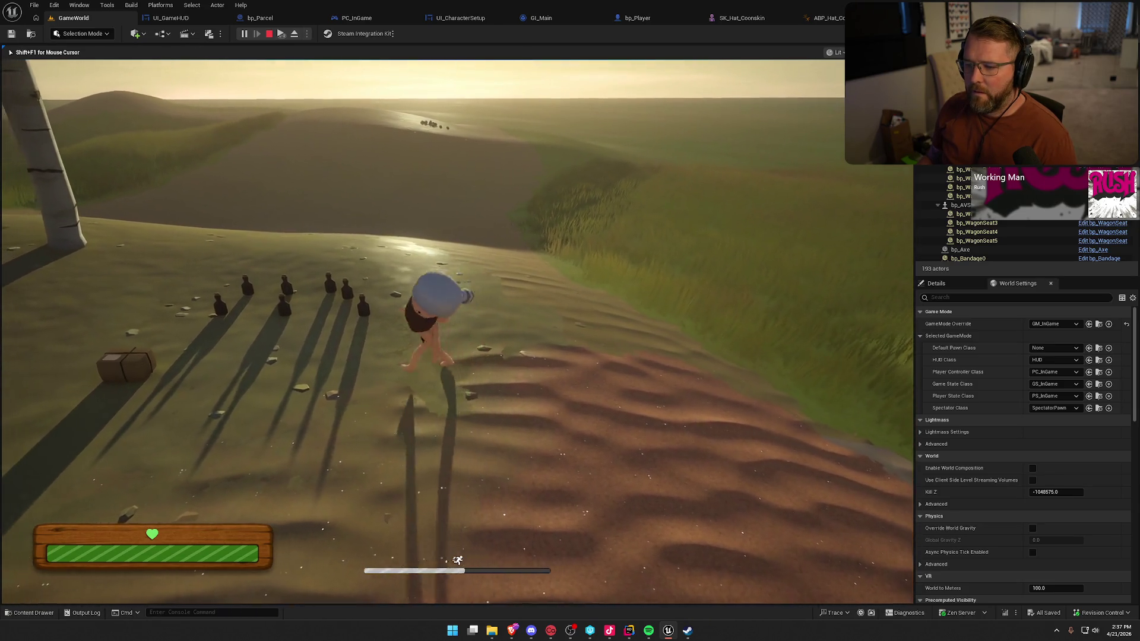
key(s)
key(w)
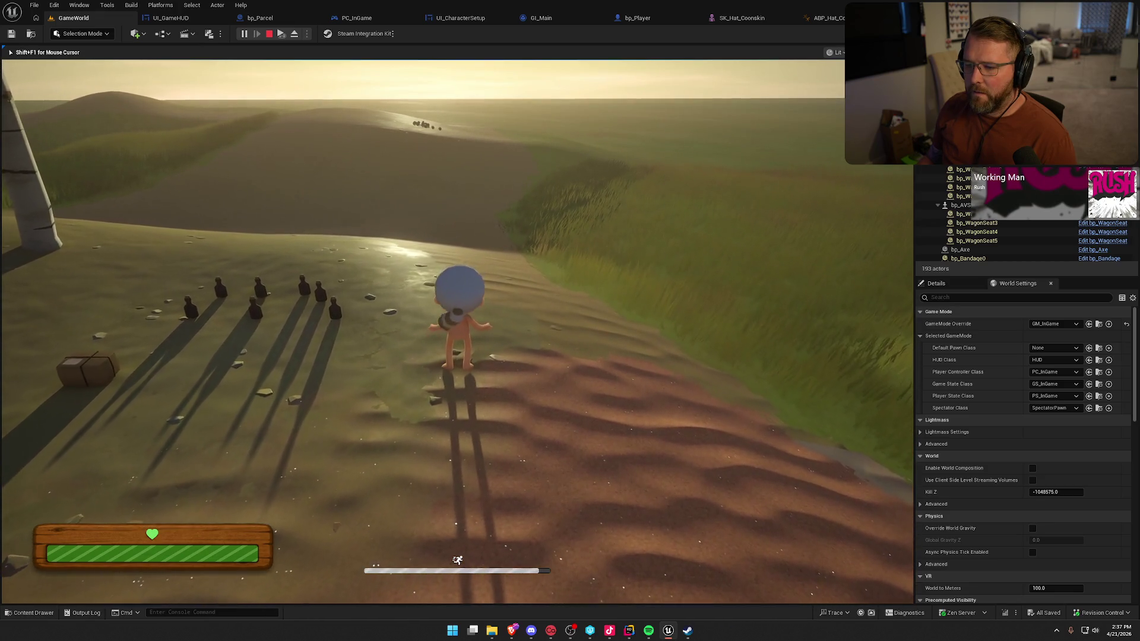
- Sprint across the sand into the camp and open character customization at the chest
key(a)
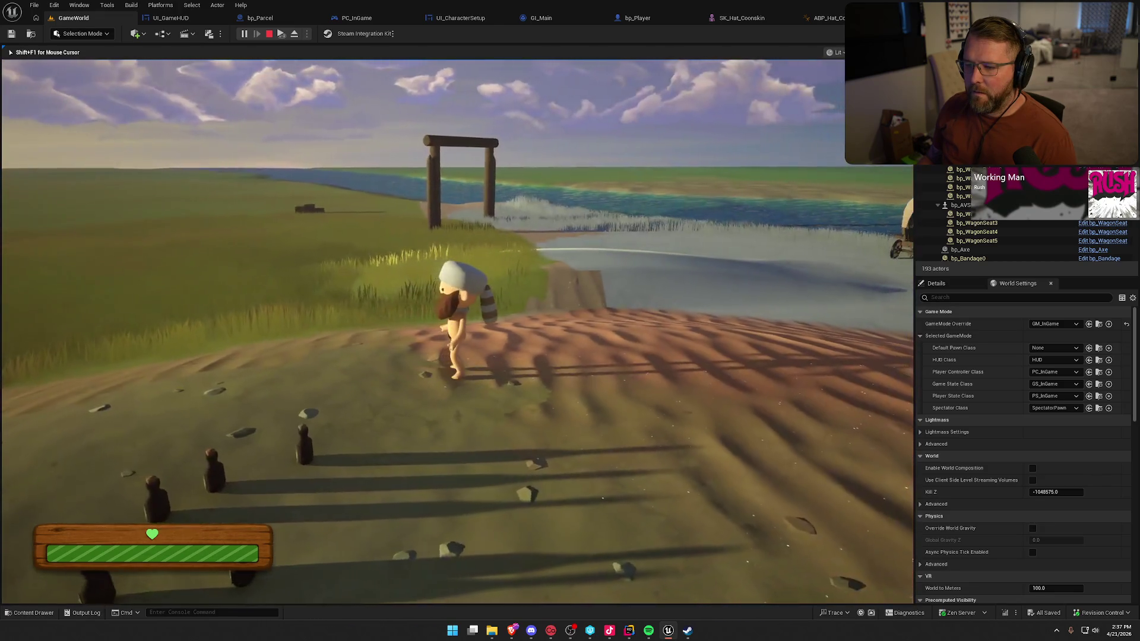
key(w)
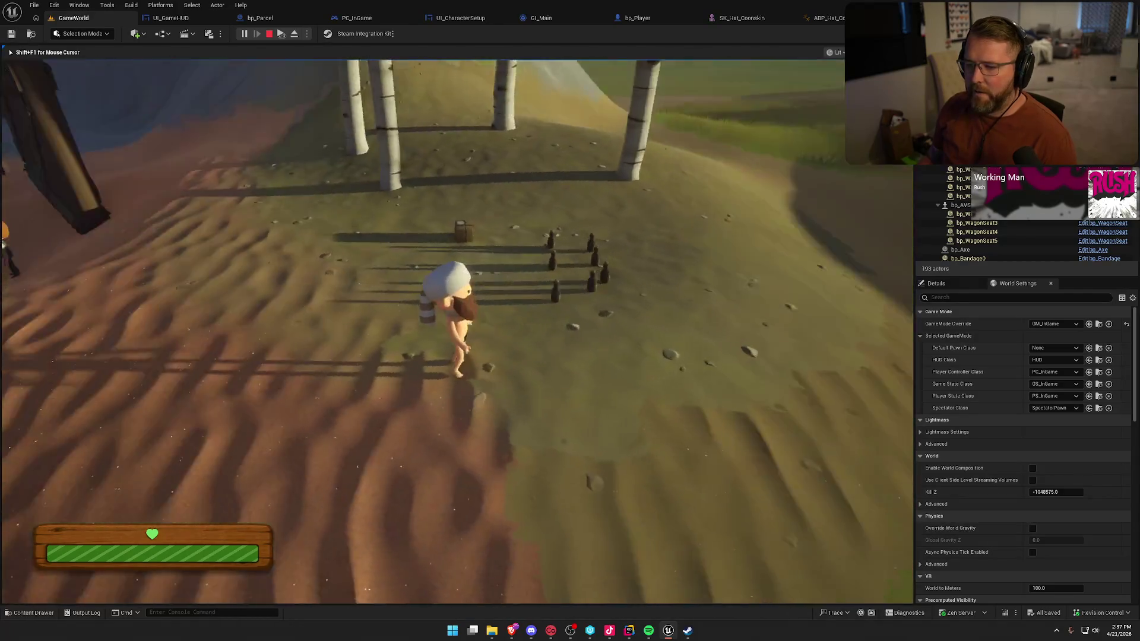
key(w)
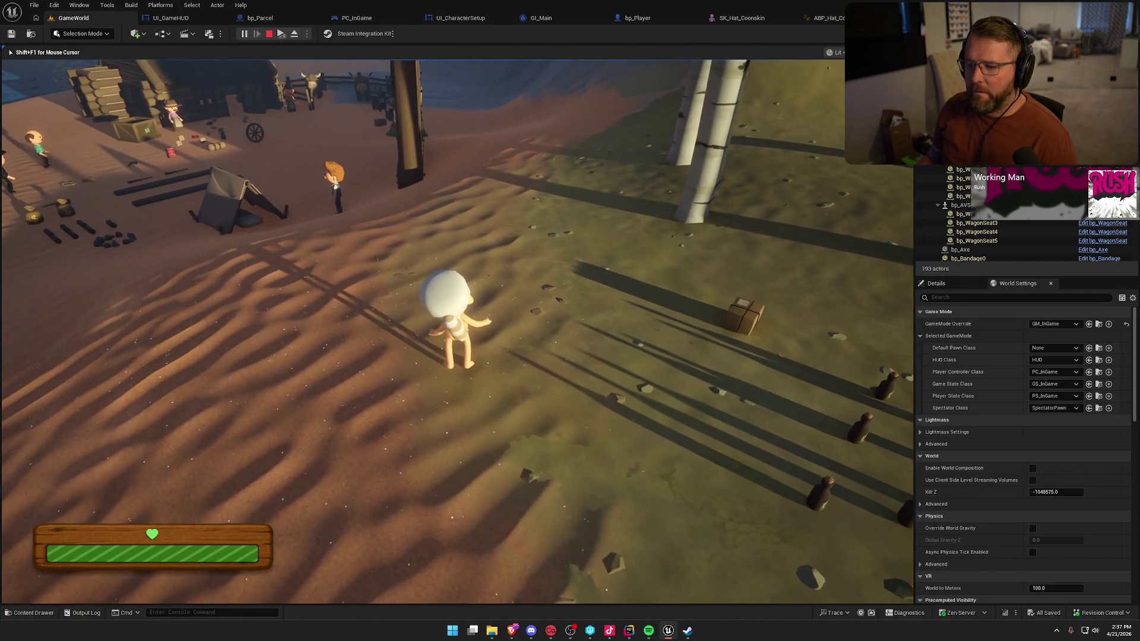
key(shift)
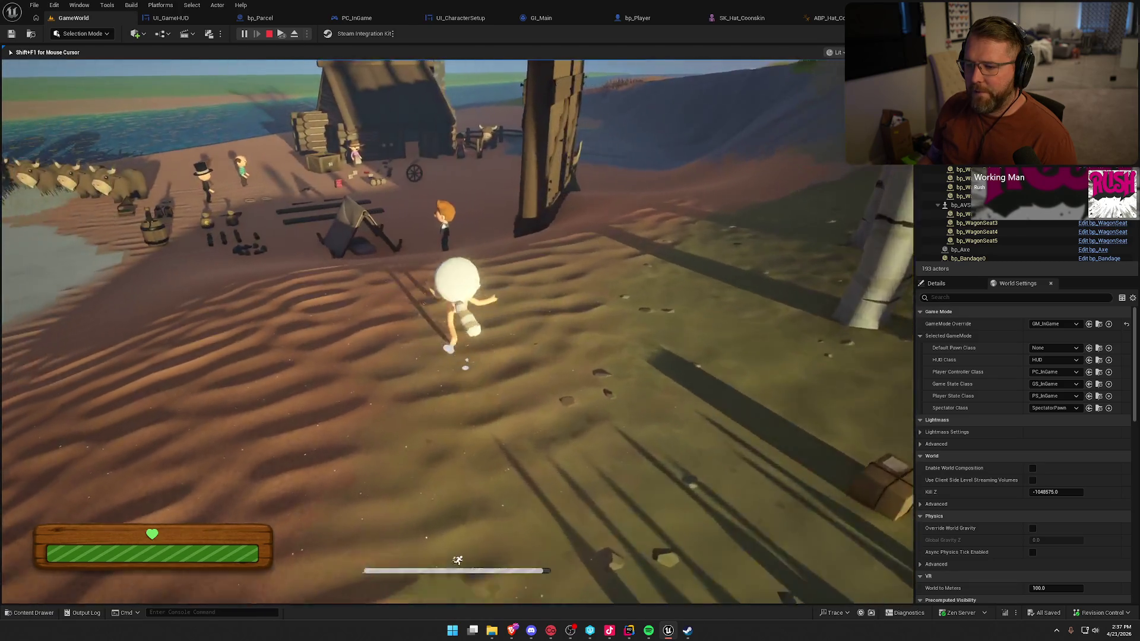
key(w)
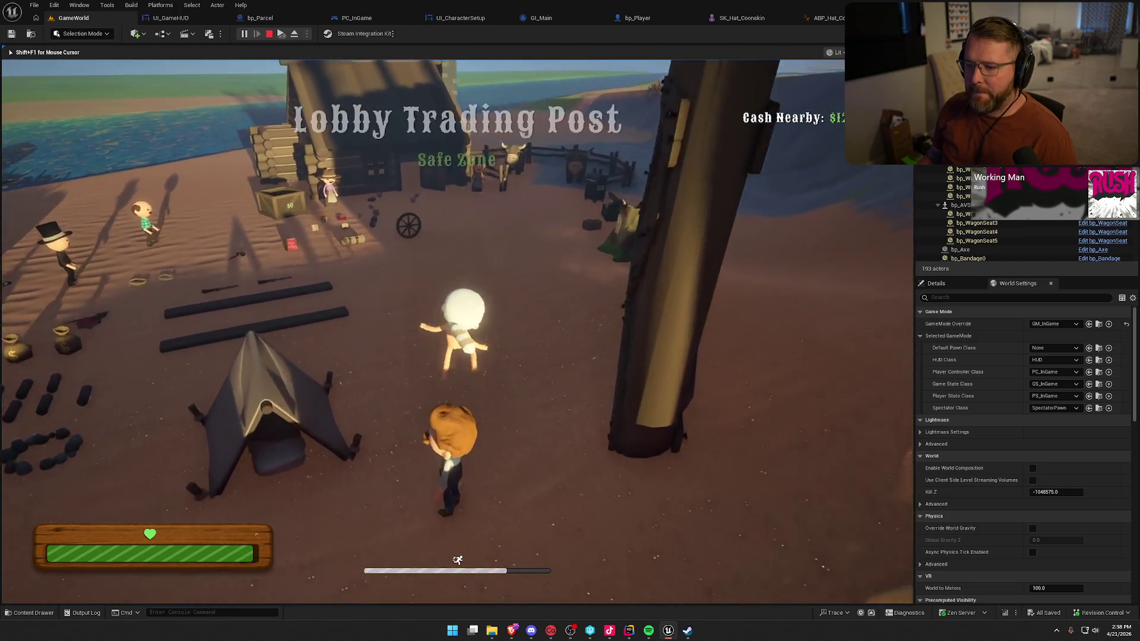
key(w)
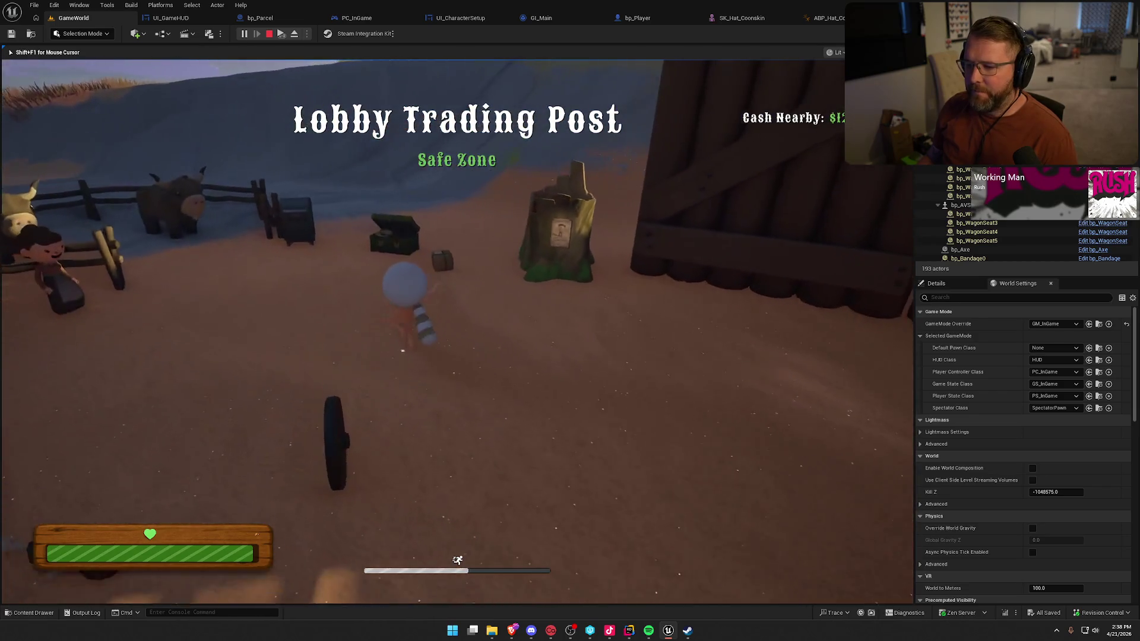
key(e)
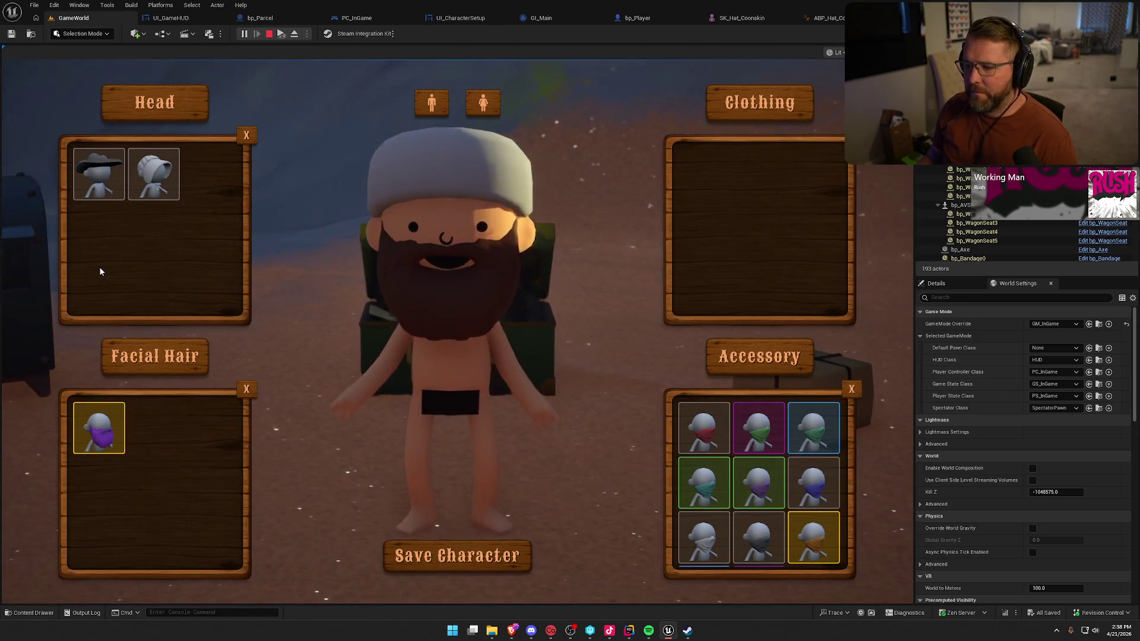
- Save the character and run toward the trading post wagons
click(420, 555)
key(w)
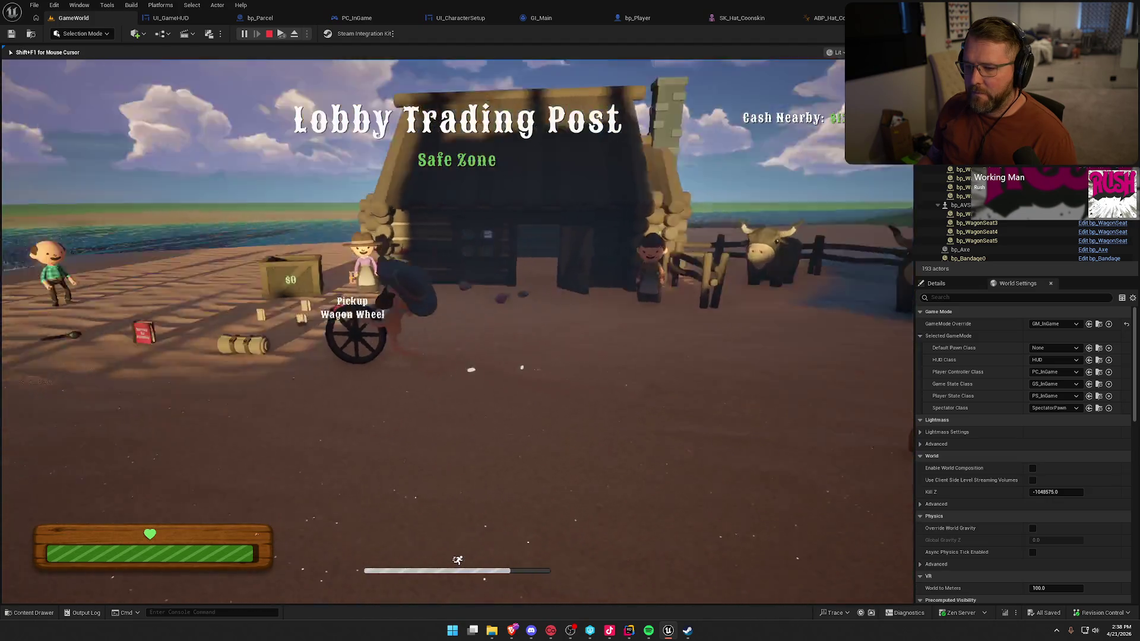
key(w)
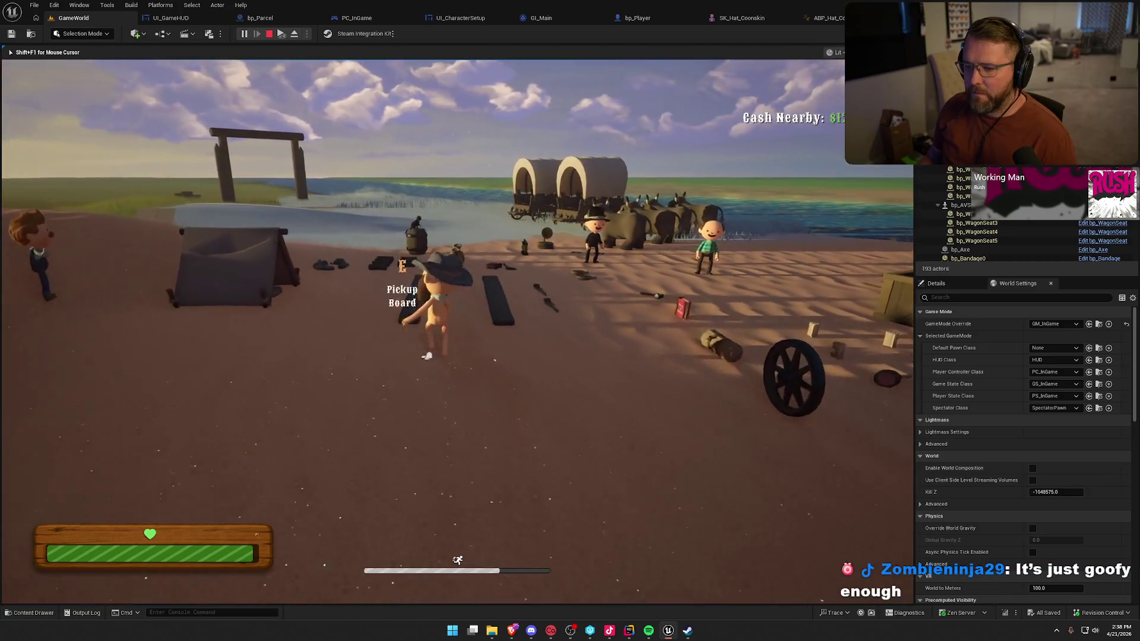
key(w)
key(s)
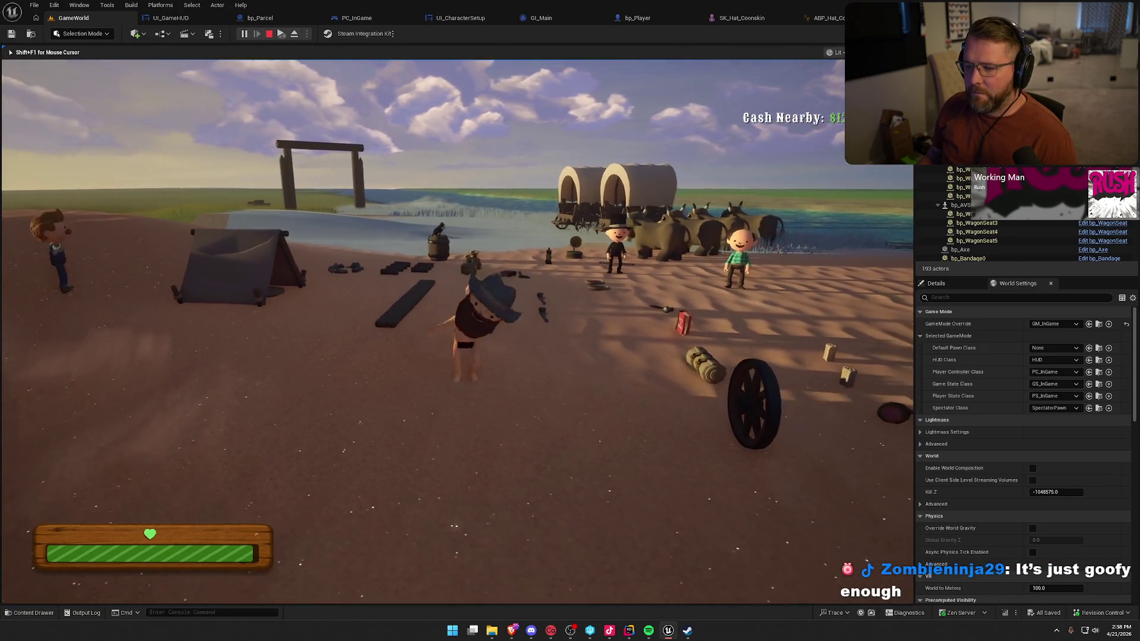
- Deliver a parcel at the mailbox to unlock Handlebar Mustache, drop the carried parcel, and reopen customization
key(w)
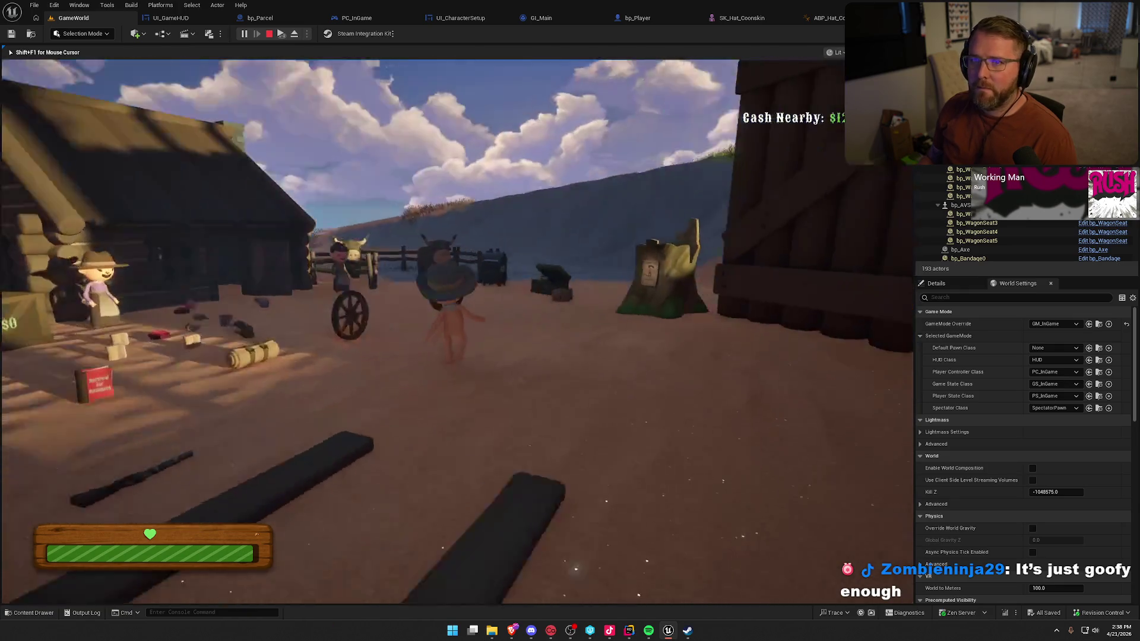
key(w)
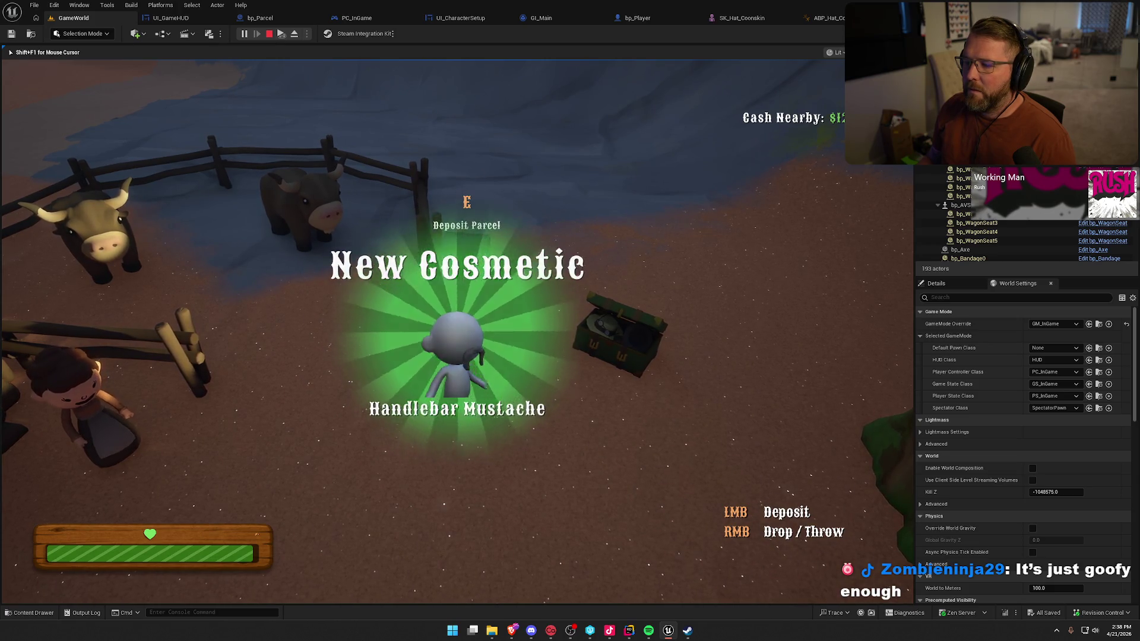
key(w)
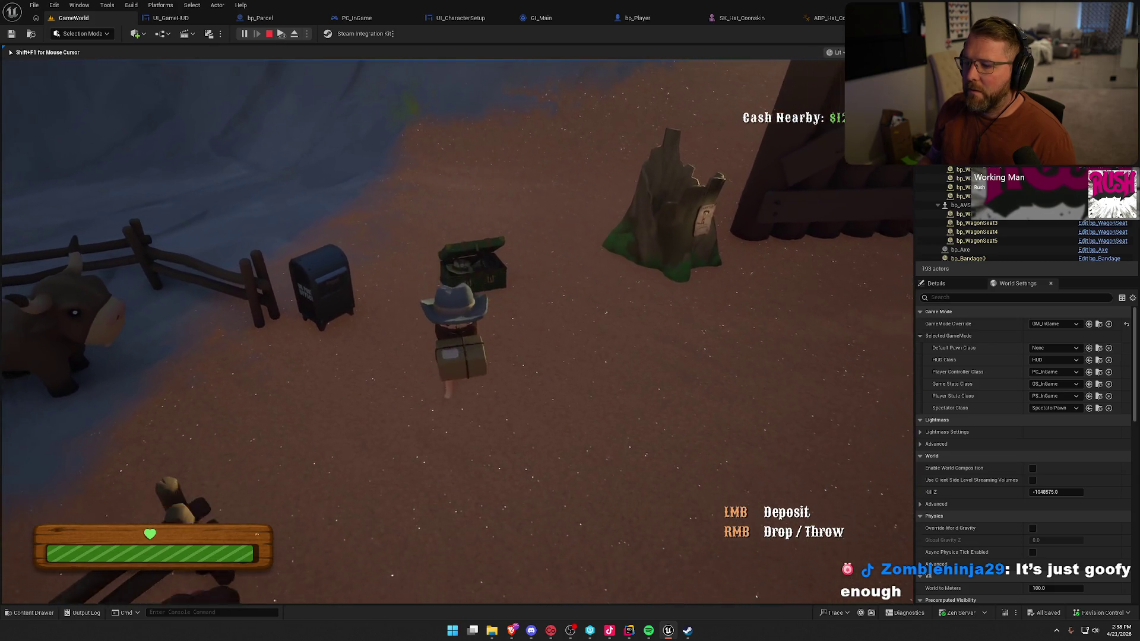
right_click(458, 331)
key(c)
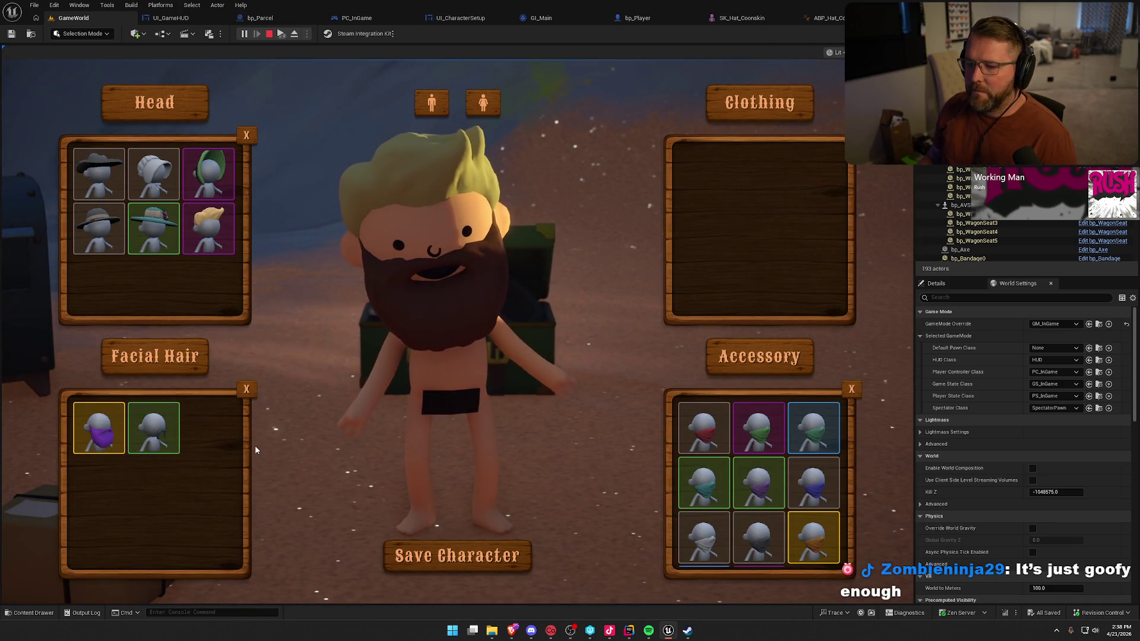
- Give the character the Handlebar Mustache and round green glasses, keep the male body, and save
click(158, 433)
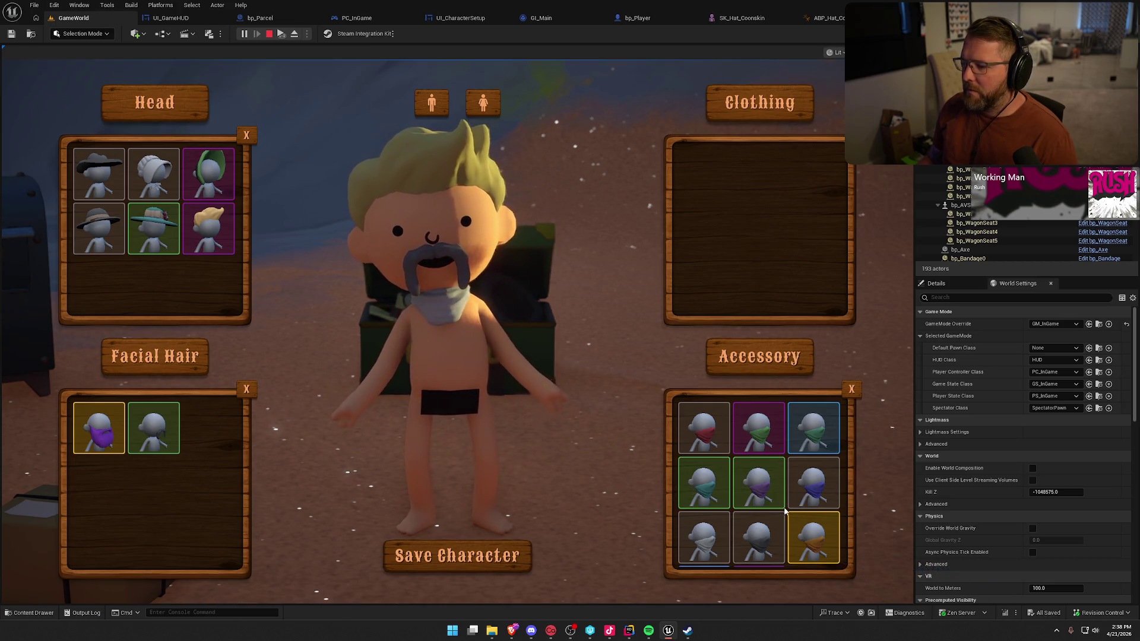
scroll(785, 511, down, 1)
click(768, 553)
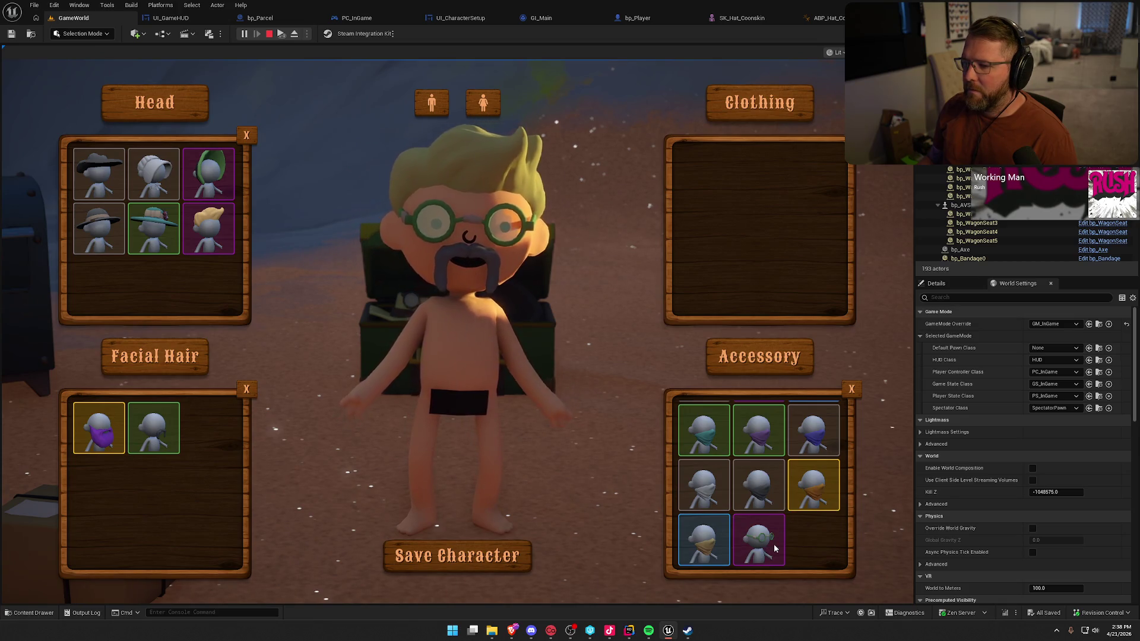
scroll(774, 546, up, 1)
click(765, 437)
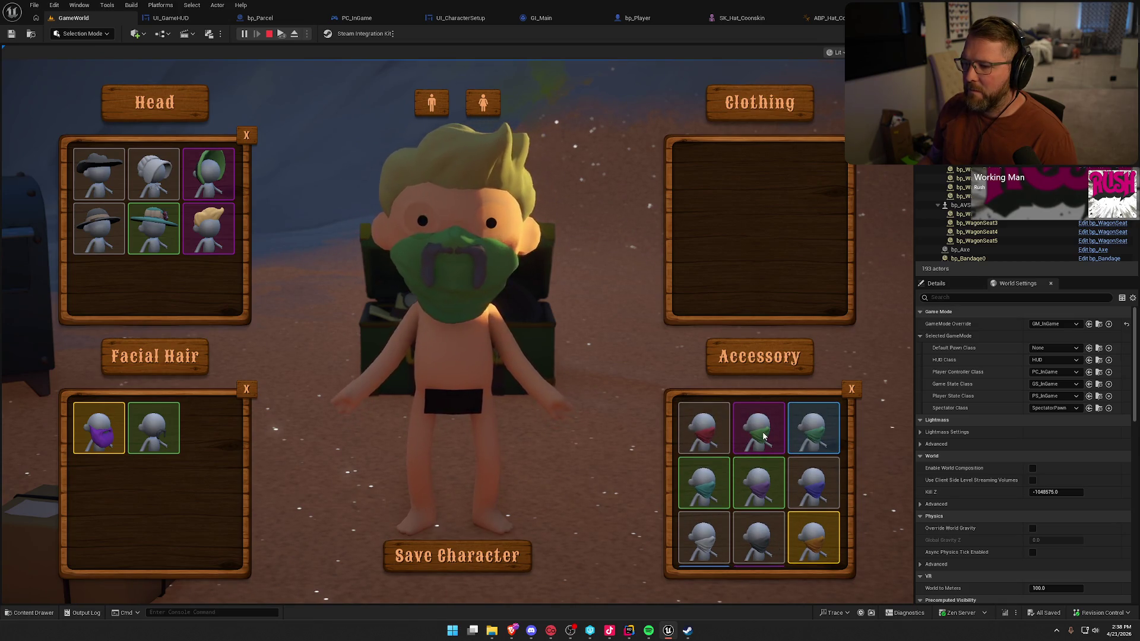
scroll(757, 523, down, 1)
click(758, 544)
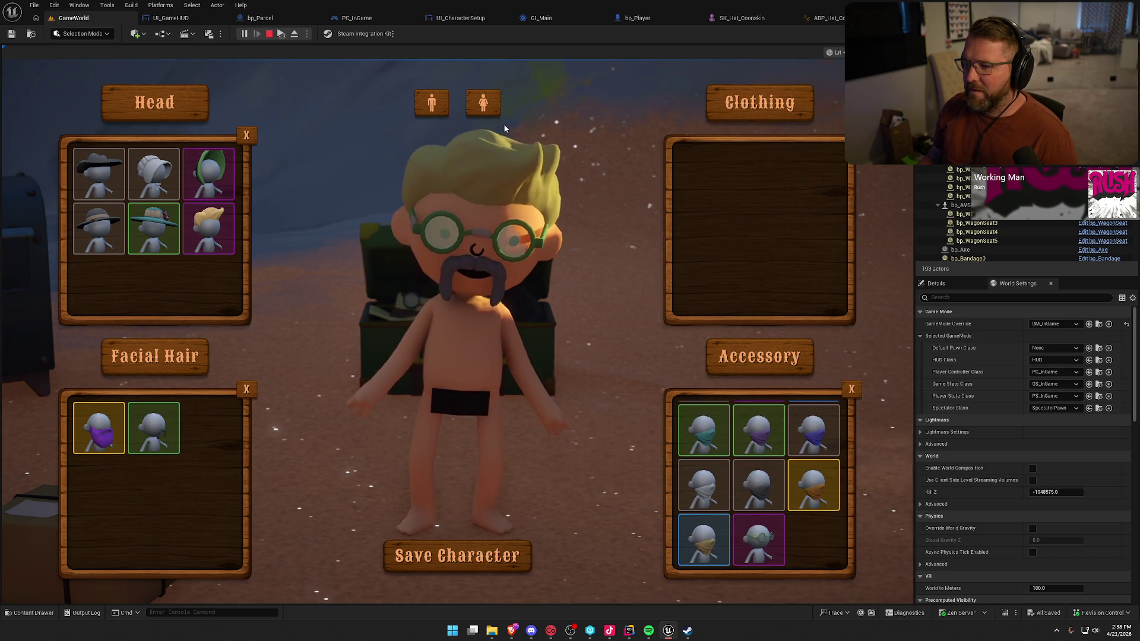
click(482, 104)
click(424, 107)
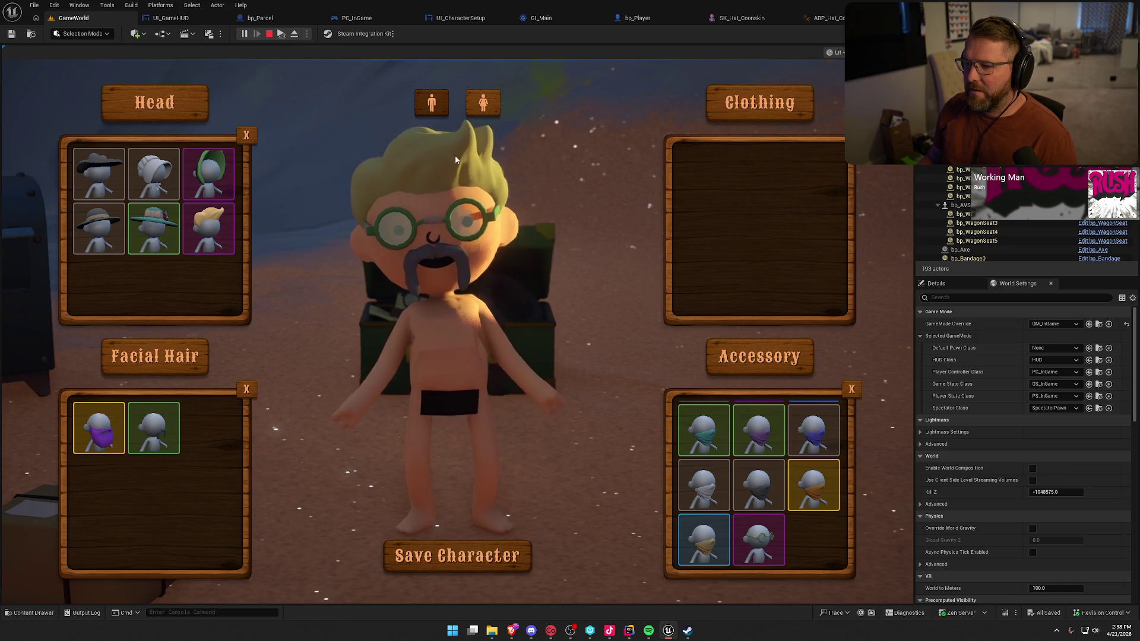
click(457, 556)
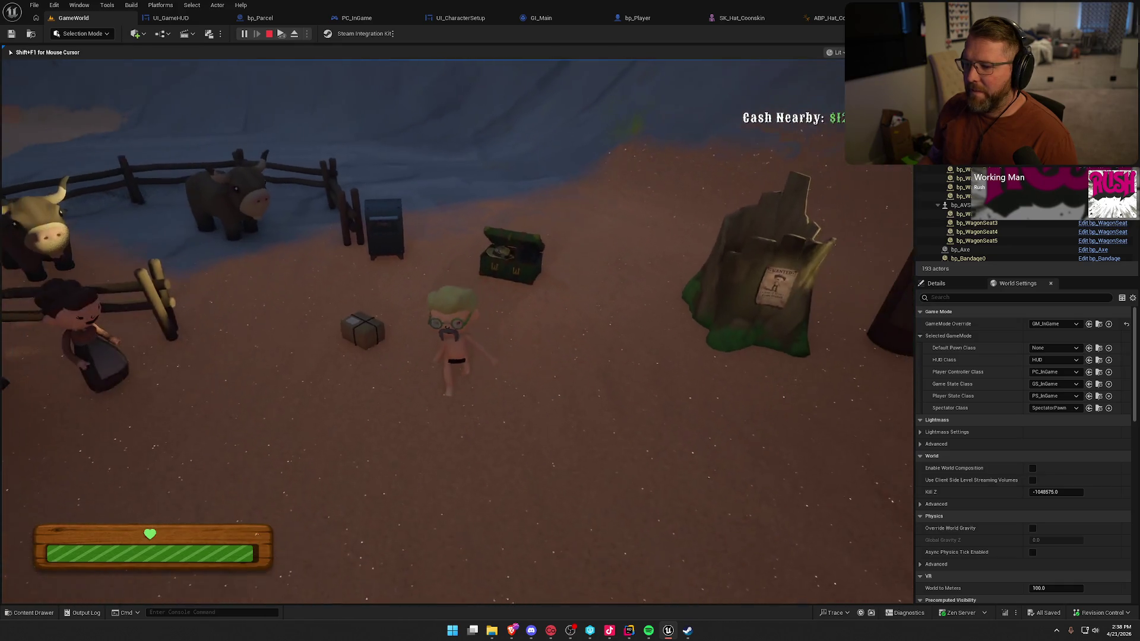
- Save again at the chest, then deposit a parcel in the mailbox to unlock the Bonnet
key(shift+w)
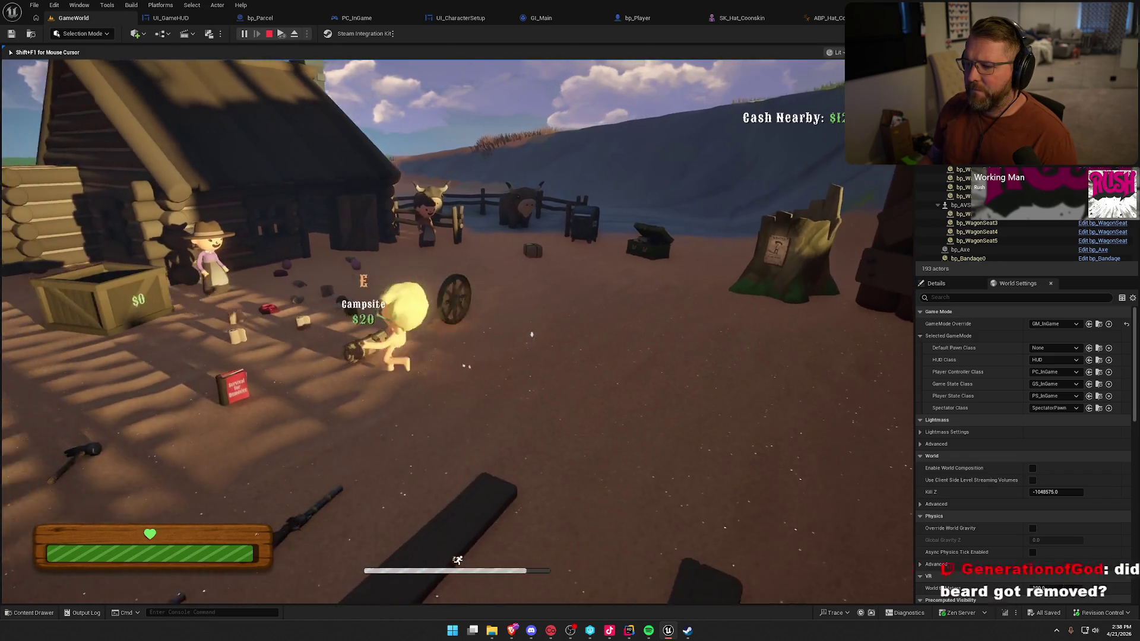
key(shift+w)
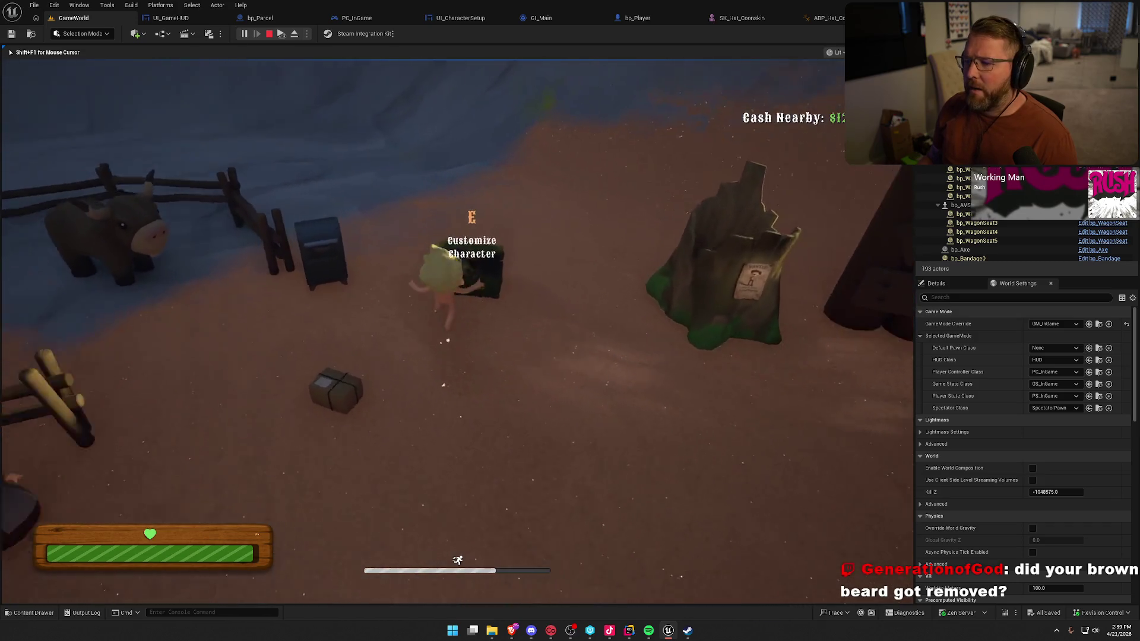
key(e)
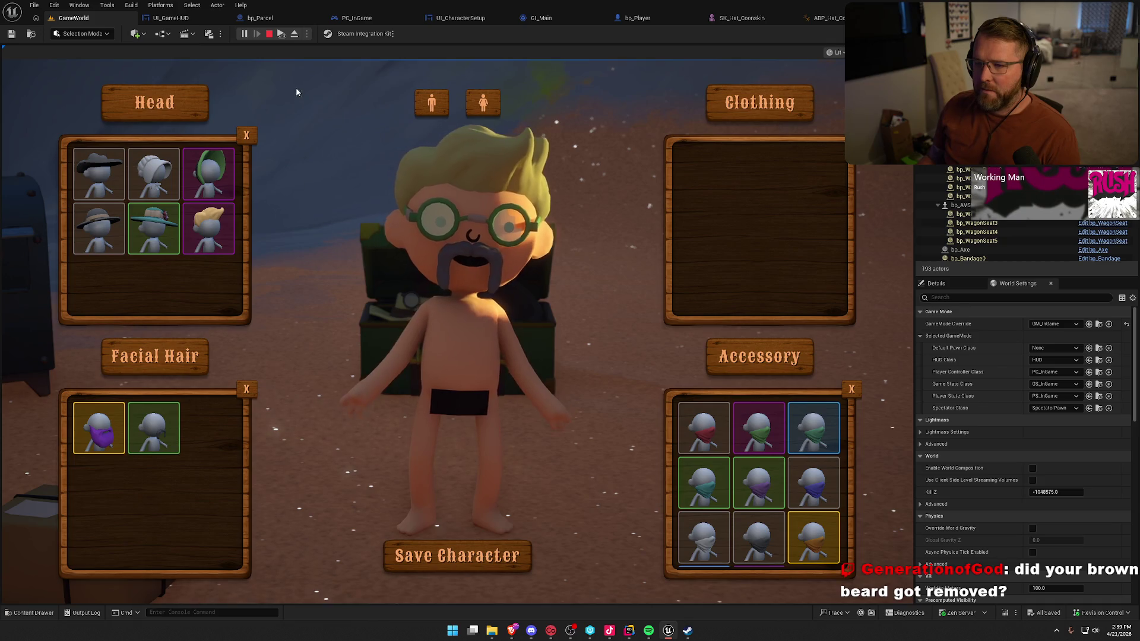
click(453, 564)
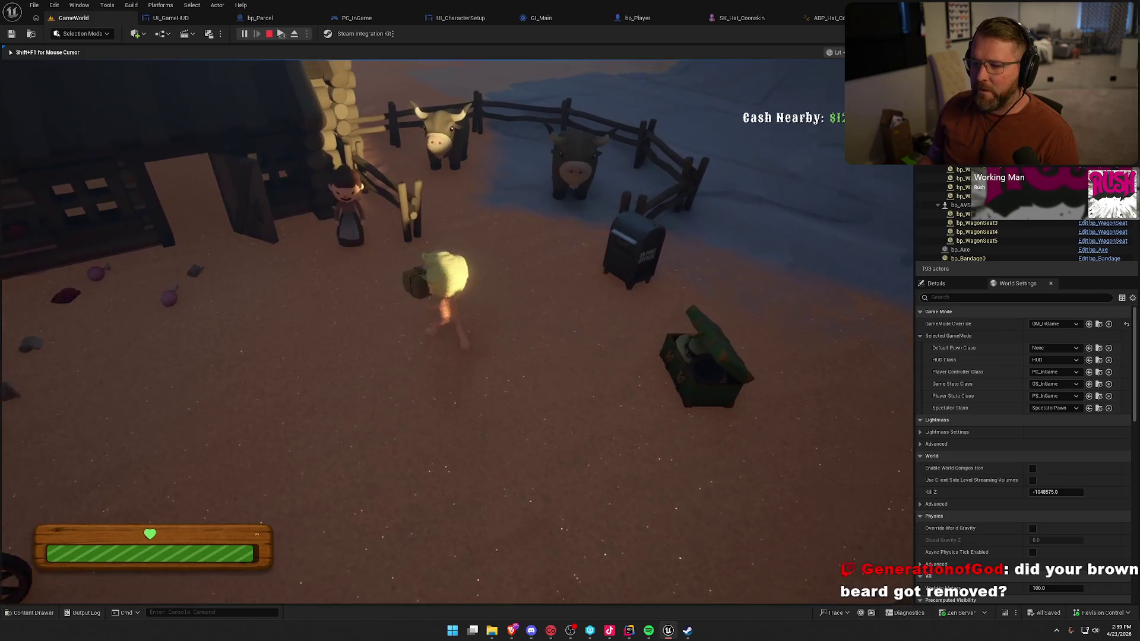
key(w)
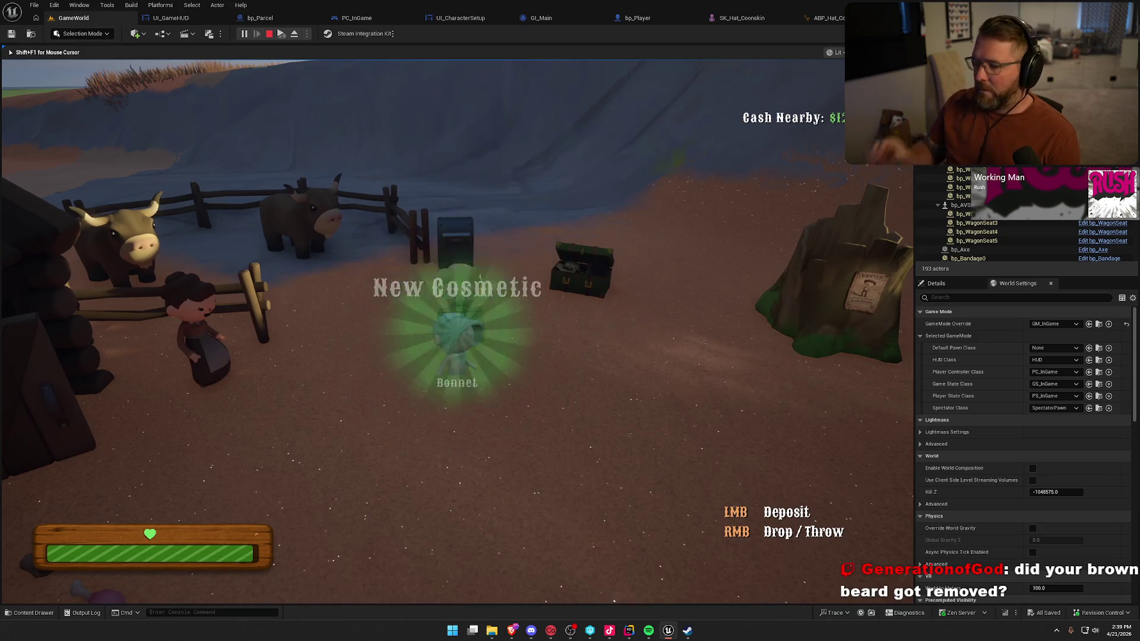
click(457, 326)
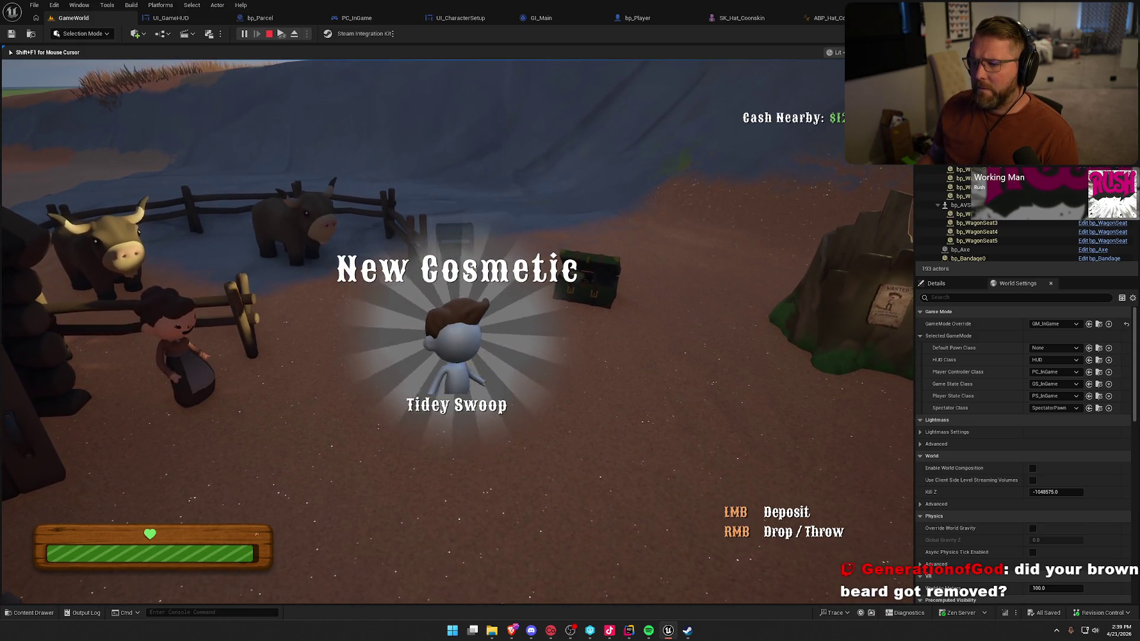
- Deposit another parcel to unlock the Trapper Hat, then save the character wearing it with a purple beard
click(457, 327)
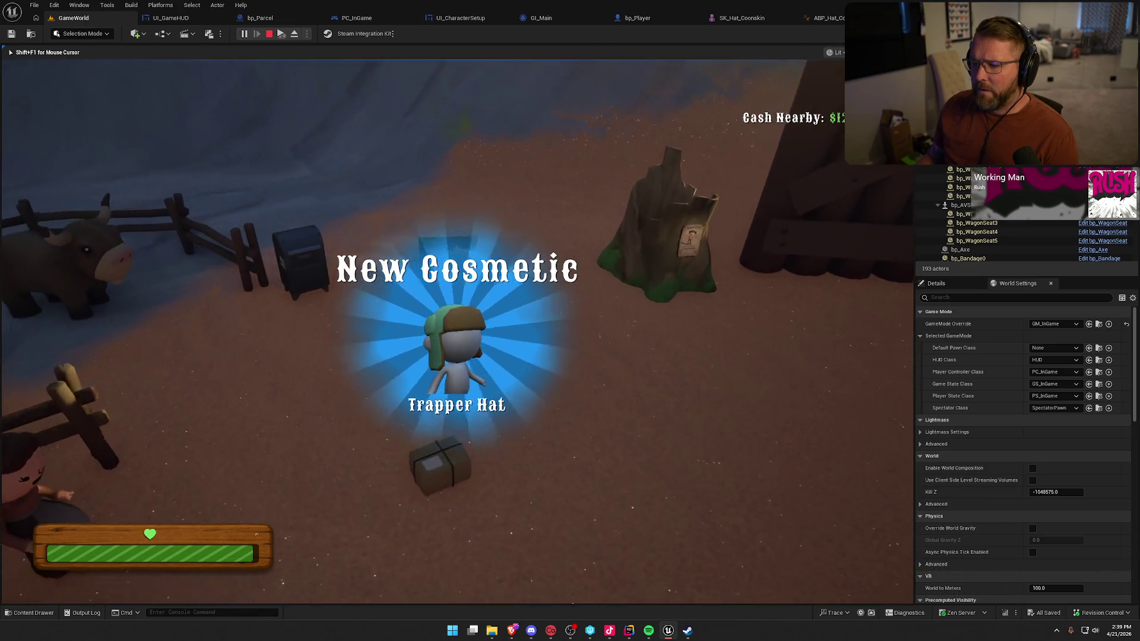
key(e)
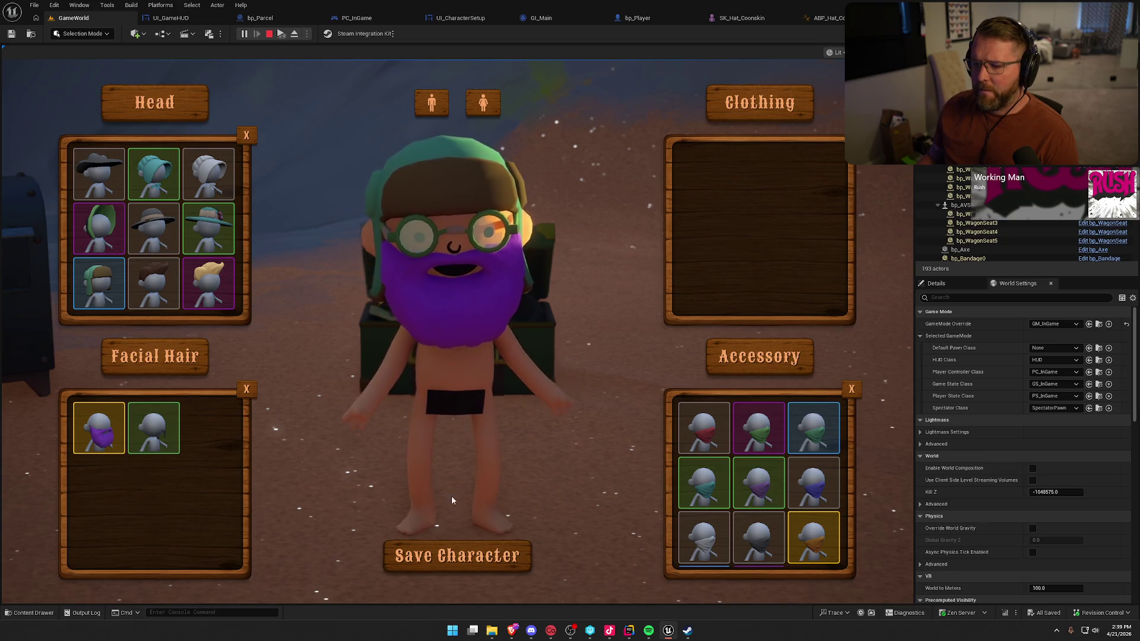
scroll(751, 486, down, 1)
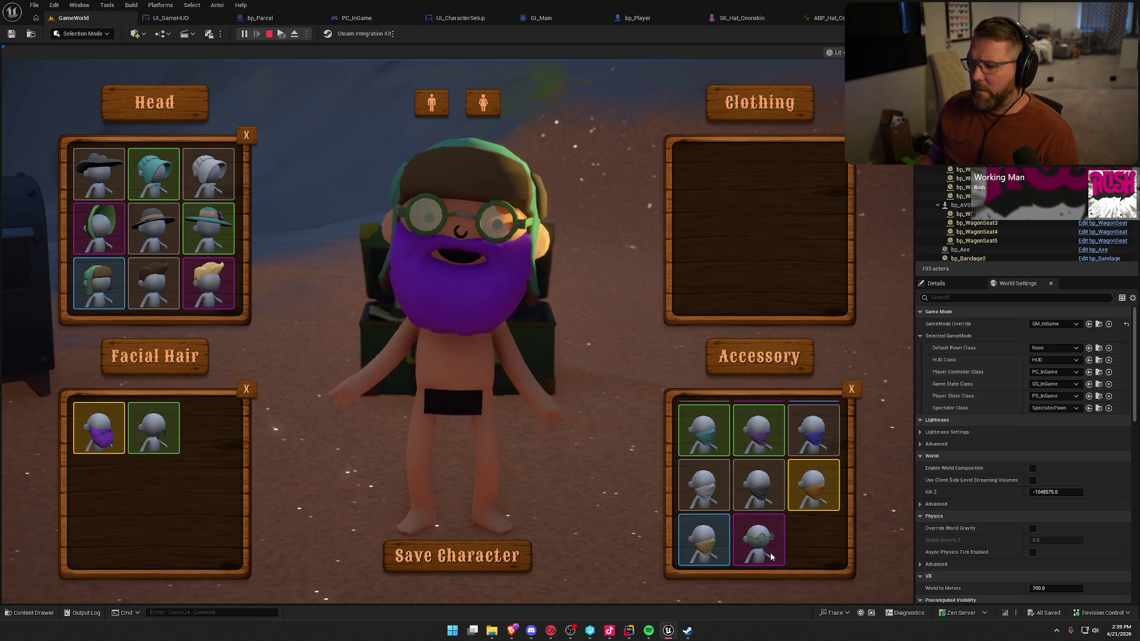
scroll(771, 552, up, 1)
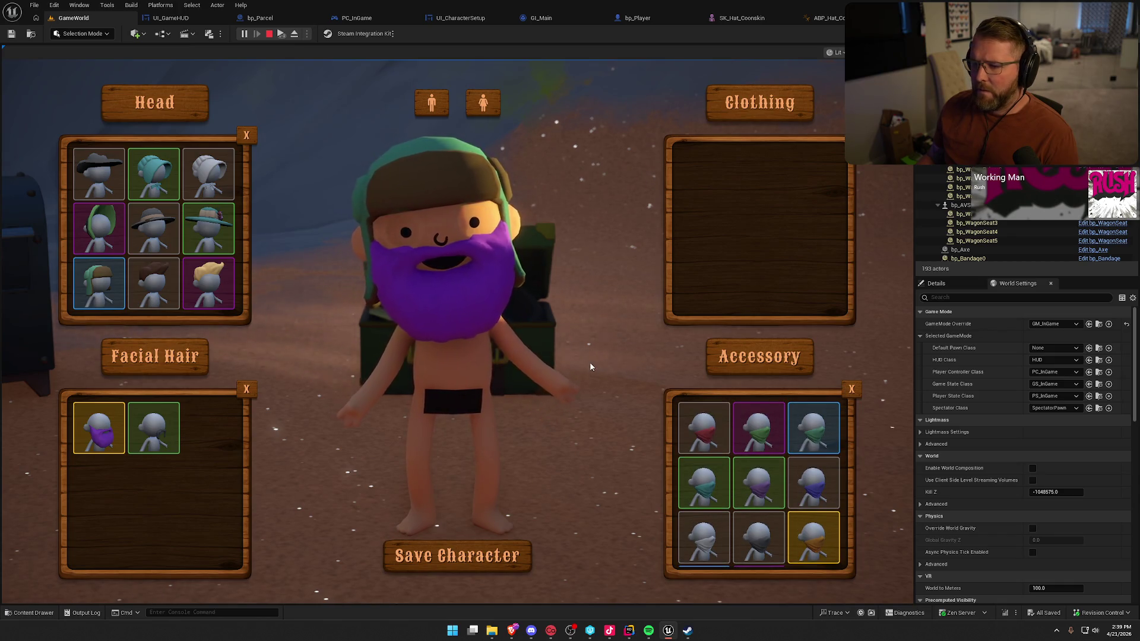
click(469, 555)
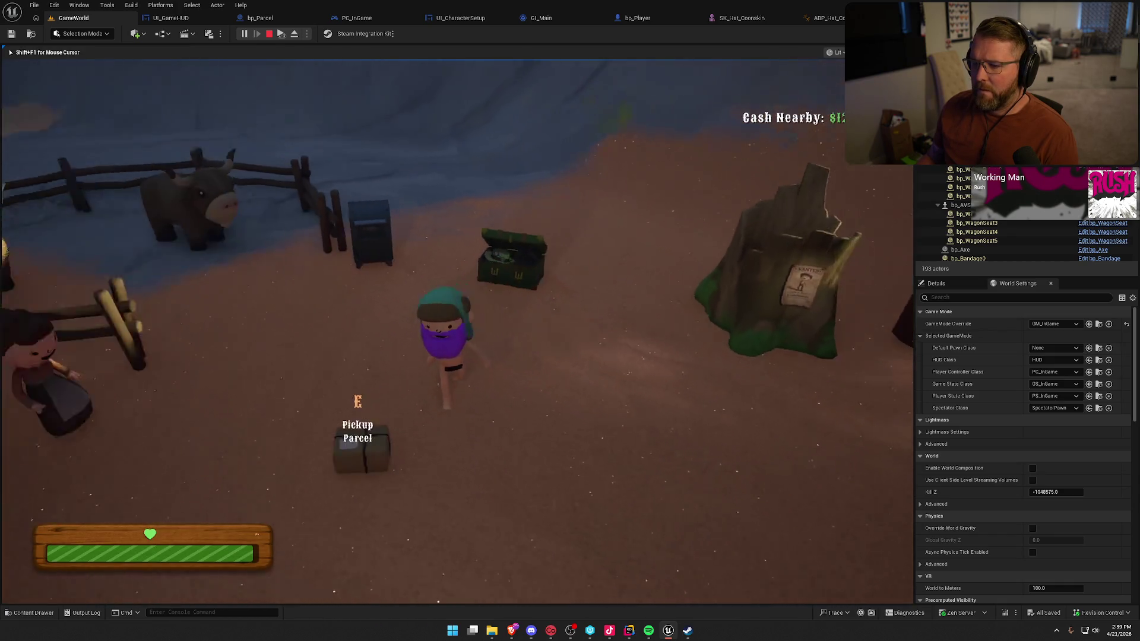
- Cross the yard to a parcel near the cabin, pick it up, and drop it
key(shift+w)
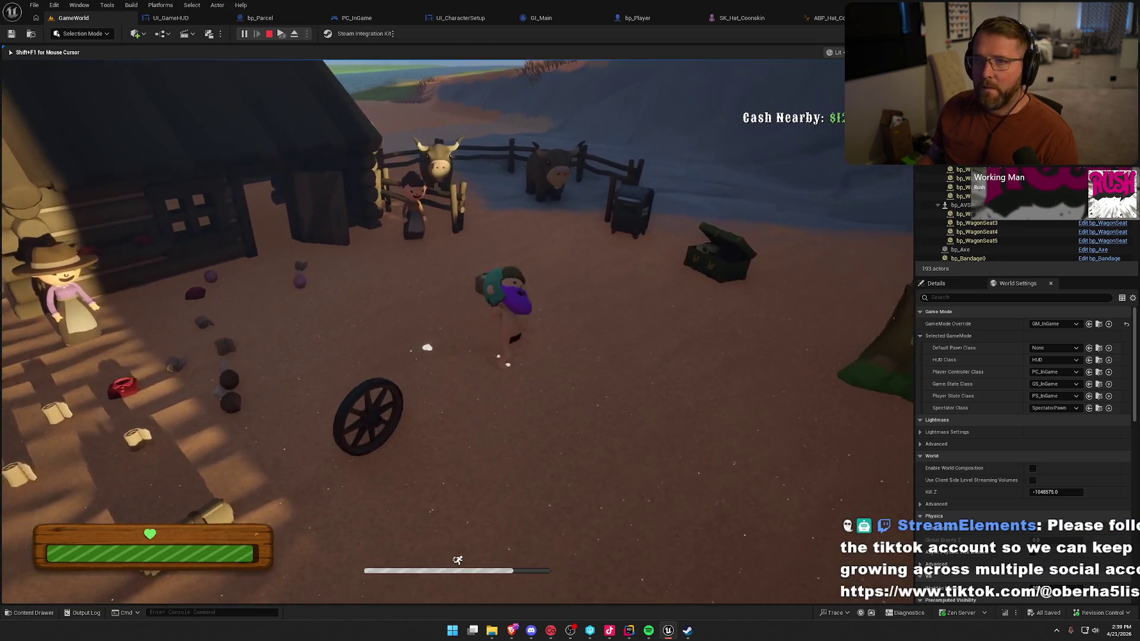
key(w)
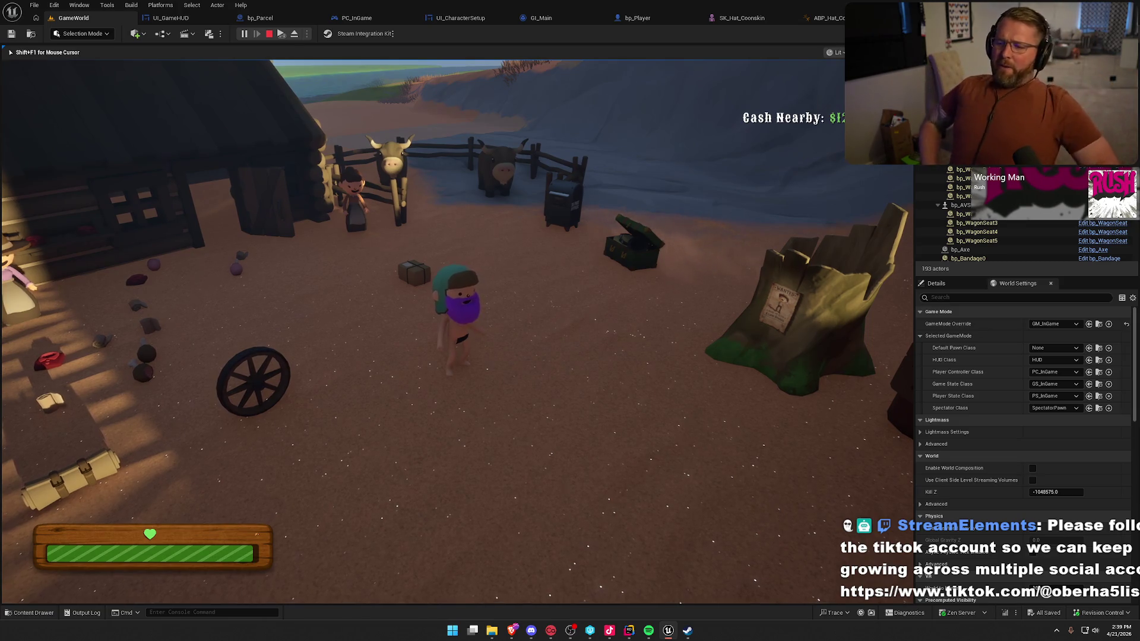
key(w)
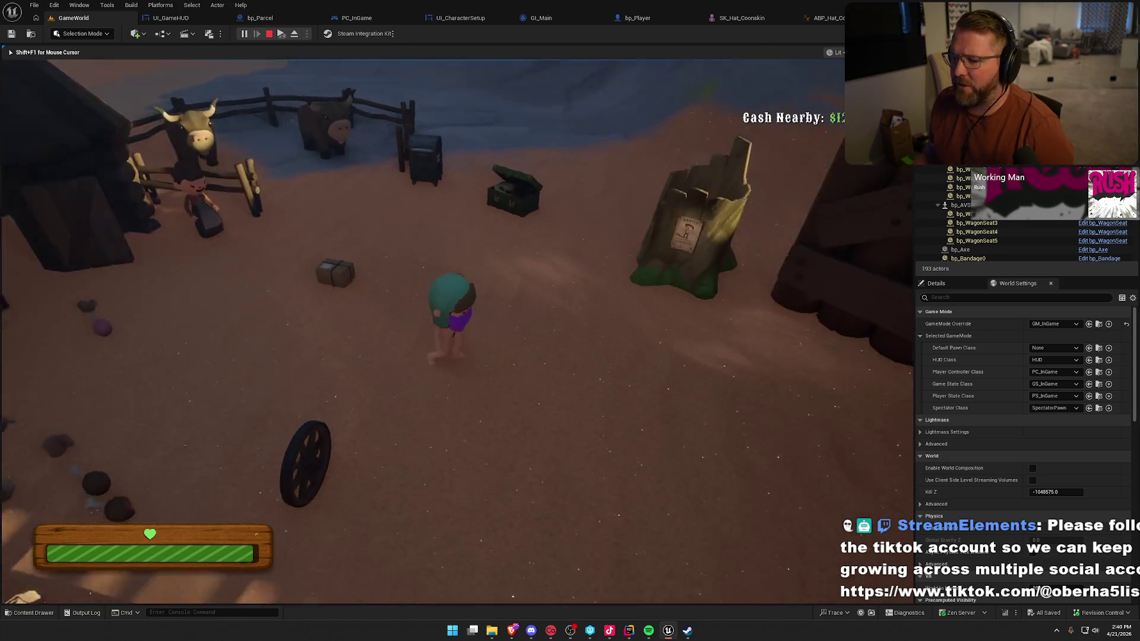
key(e)
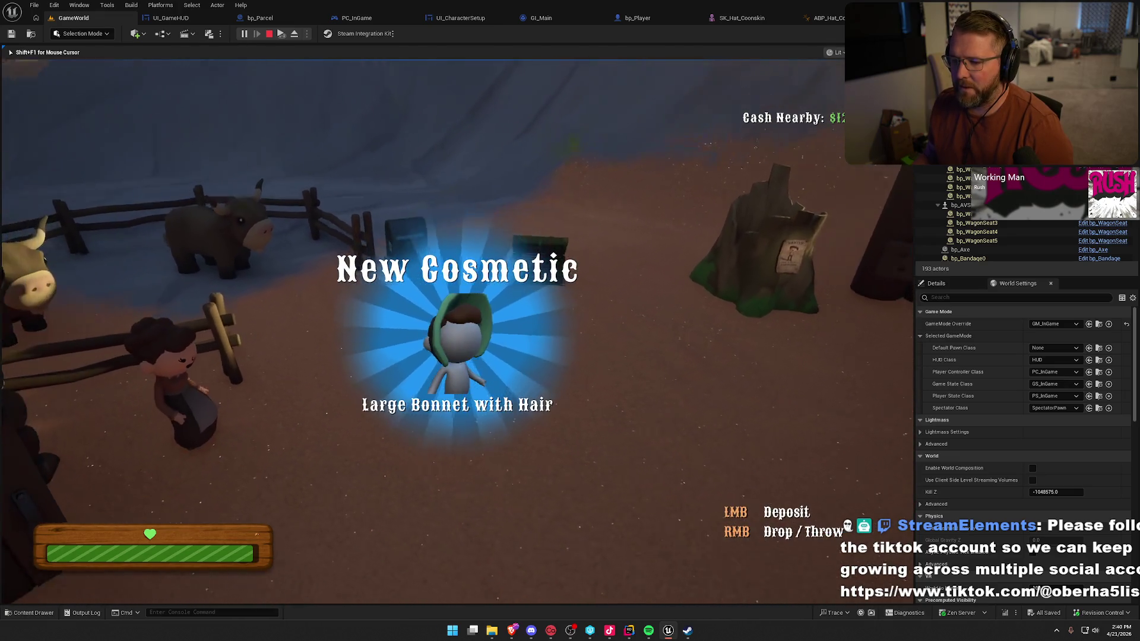
right_click(457, 331)
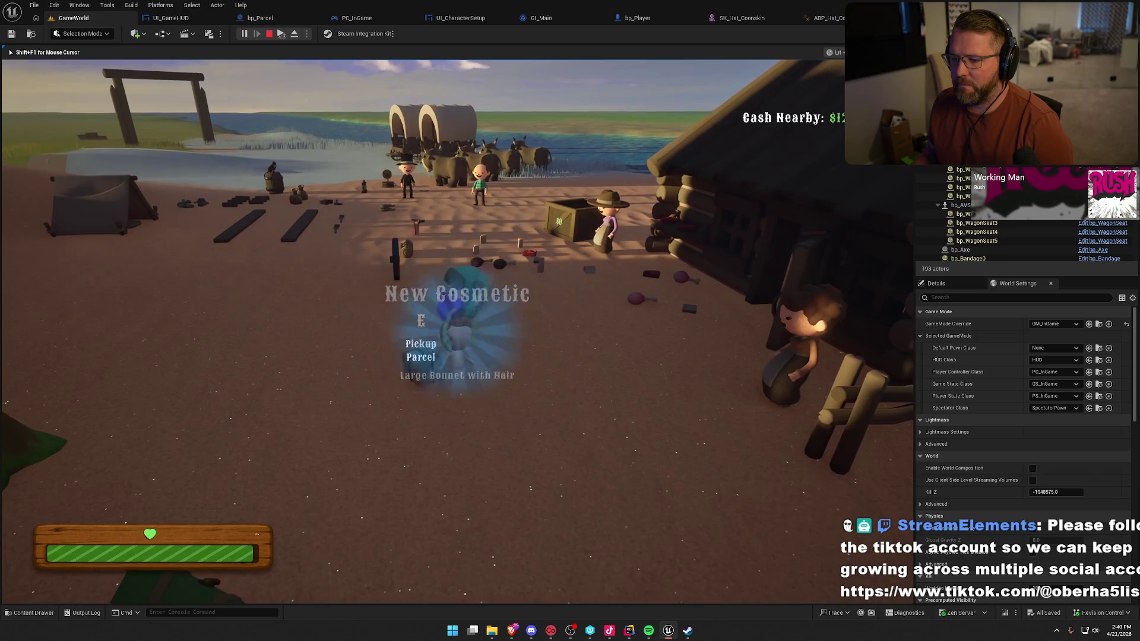
- Carry another parcel to the mailbox, depositing parcels to unlock Overalls and Pipe, then release game control
key(w)
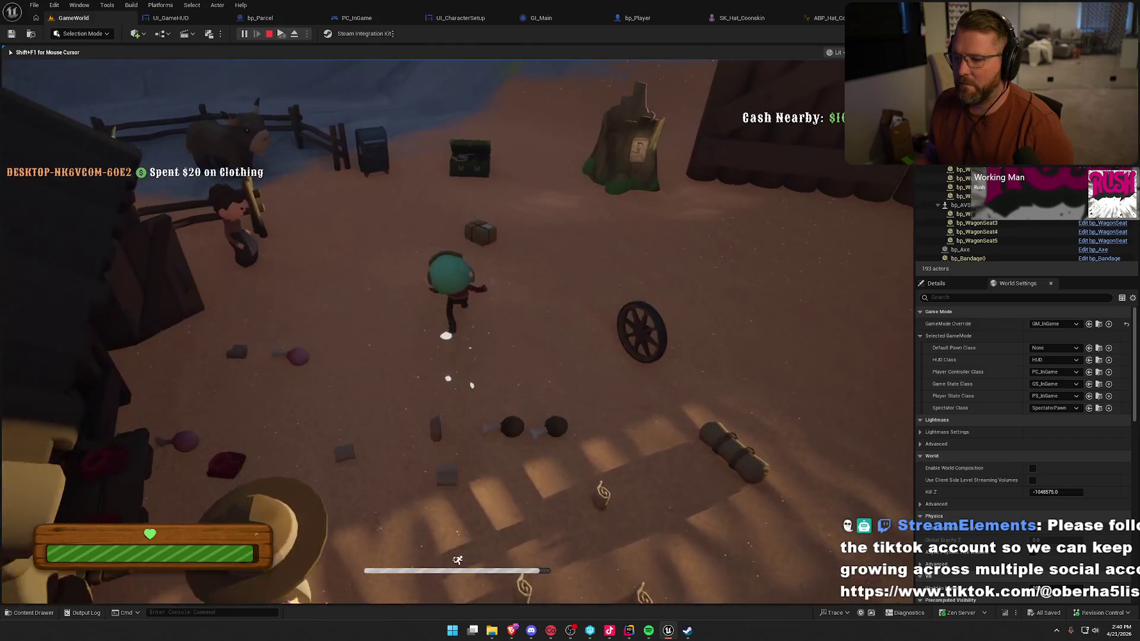
key(e)
key(e)
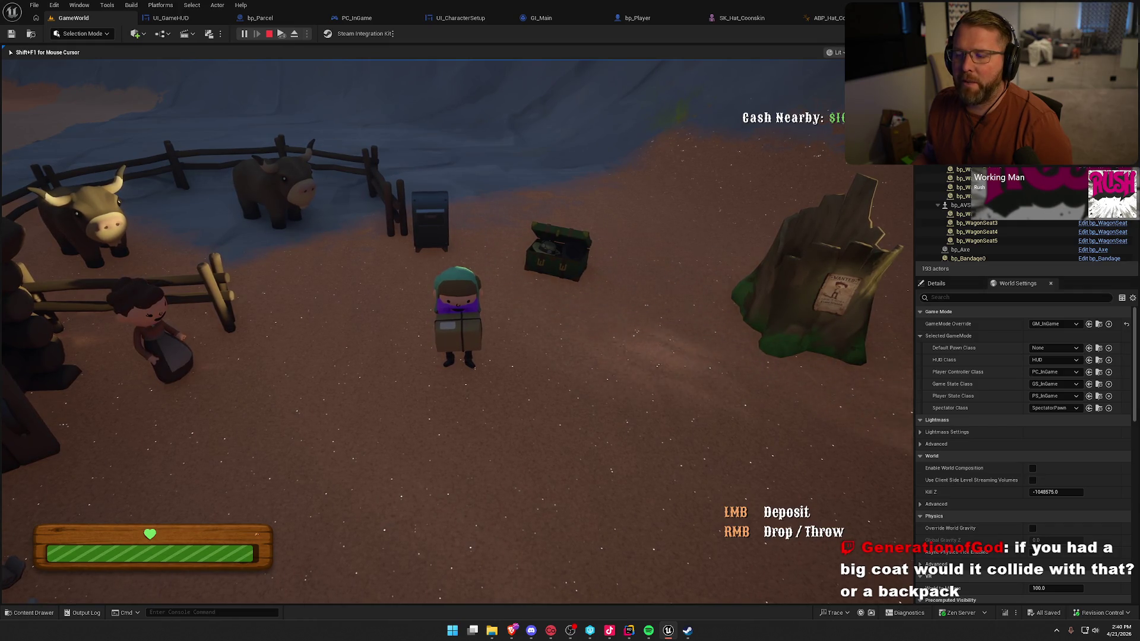
key(w)
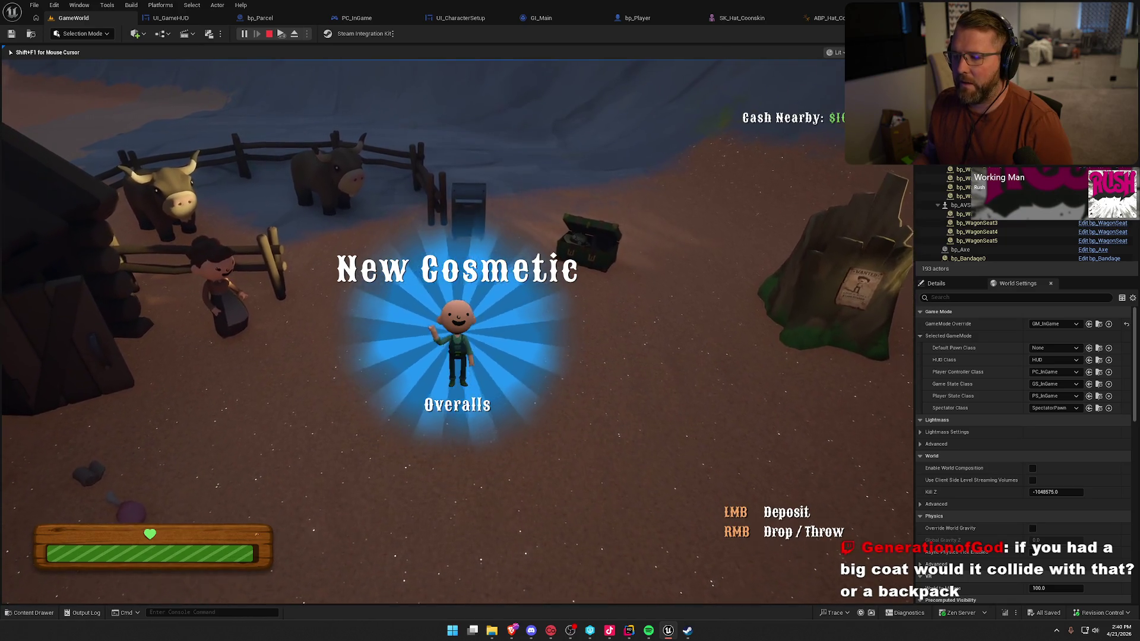
key(w)
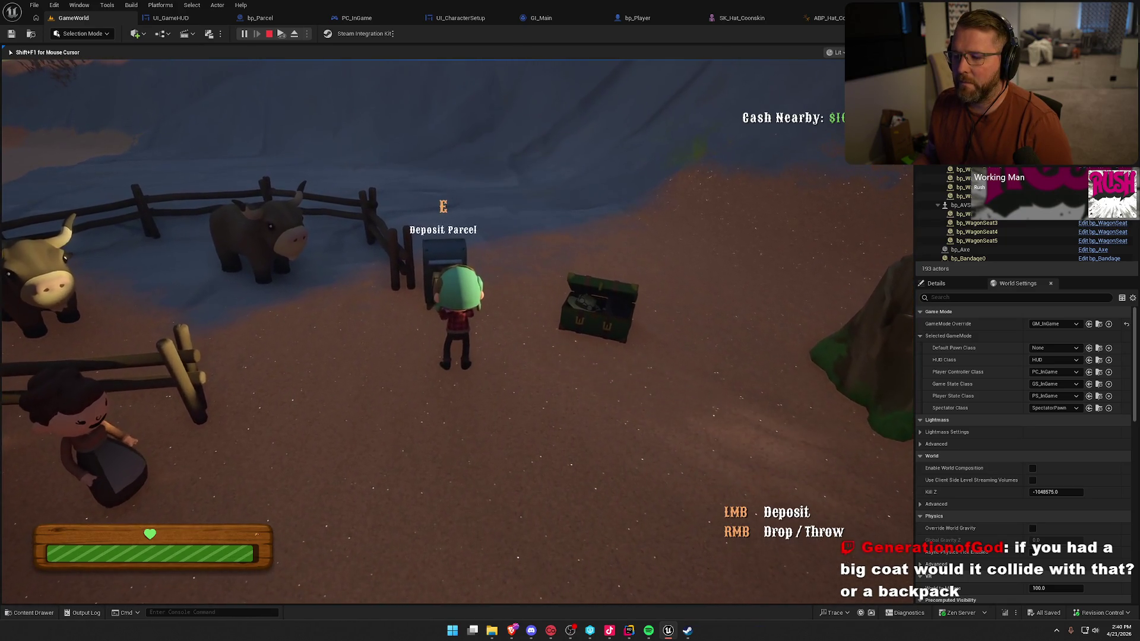
key(e)
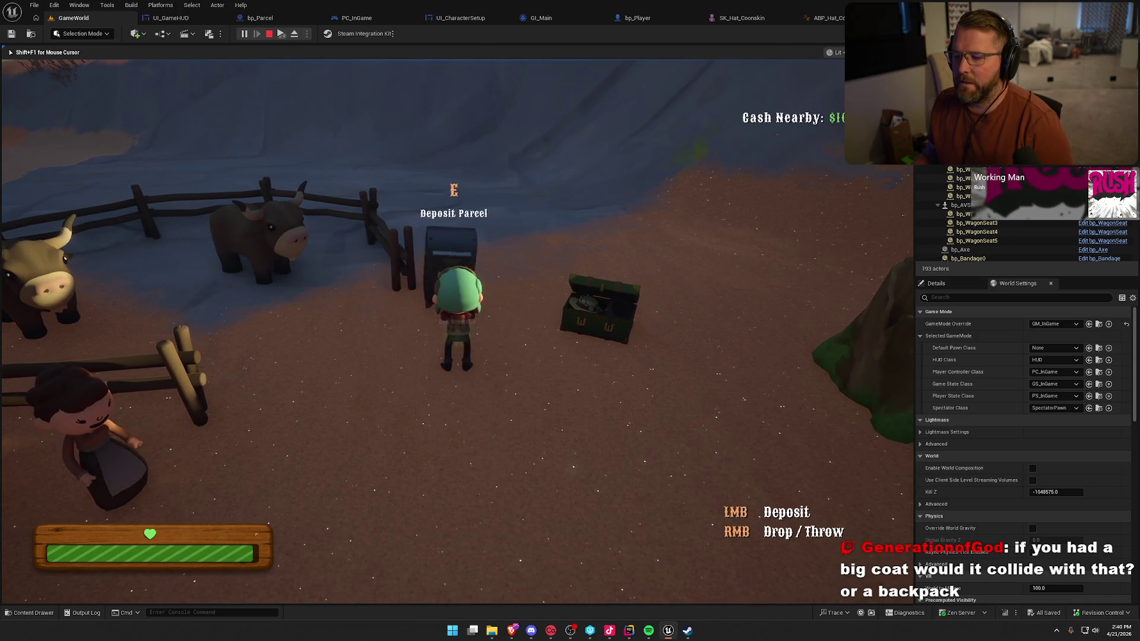
key(e)
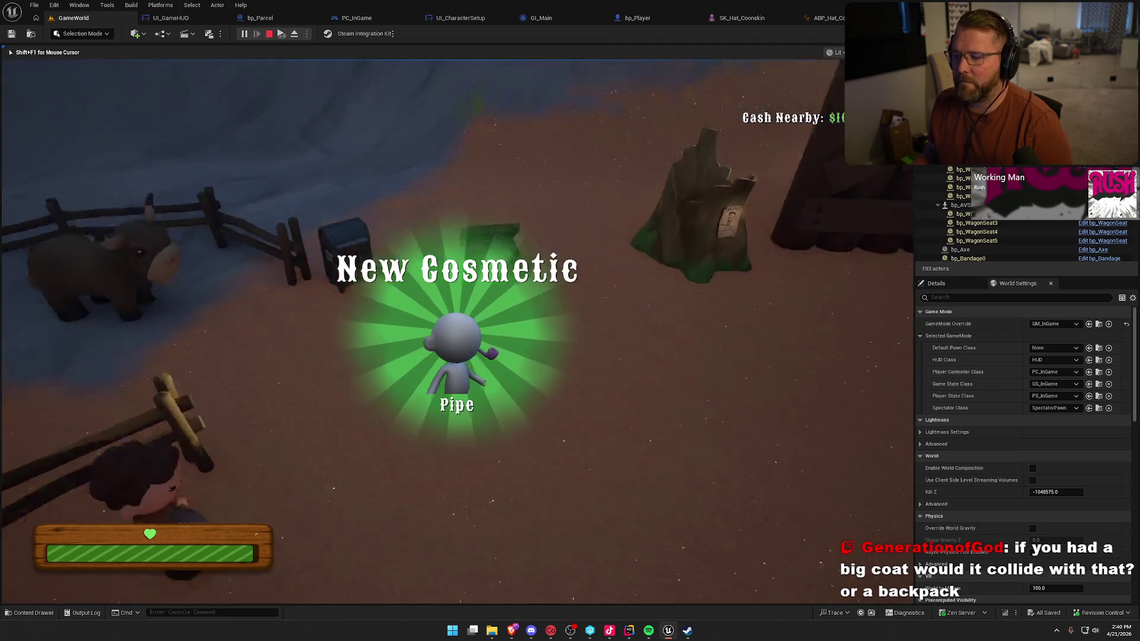
key(shift+F1)
- Restyle the character with the Pipe, brown hair replacing the trapper hat, and a full brown beard, then save
key(c)
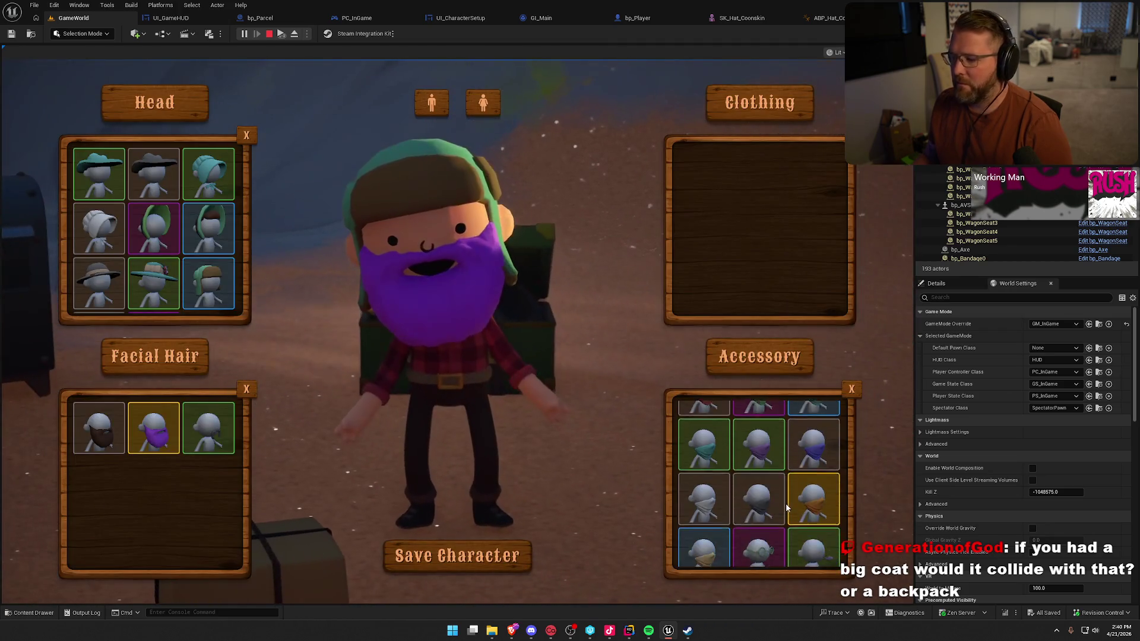
click(808, 537)
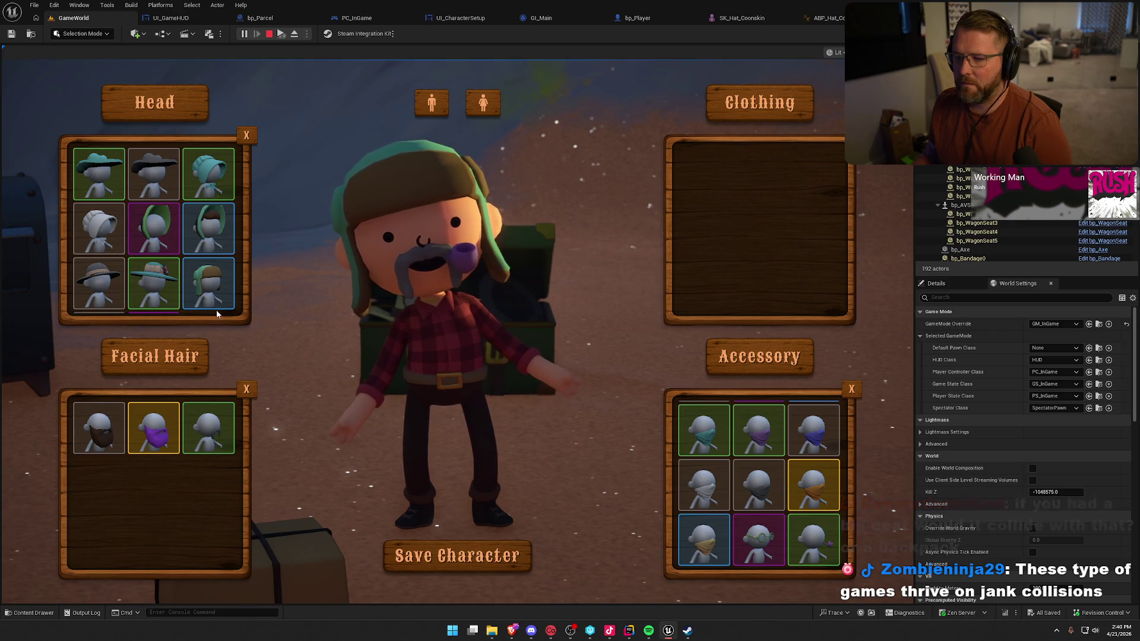
scroll(192, 262, down, 2)
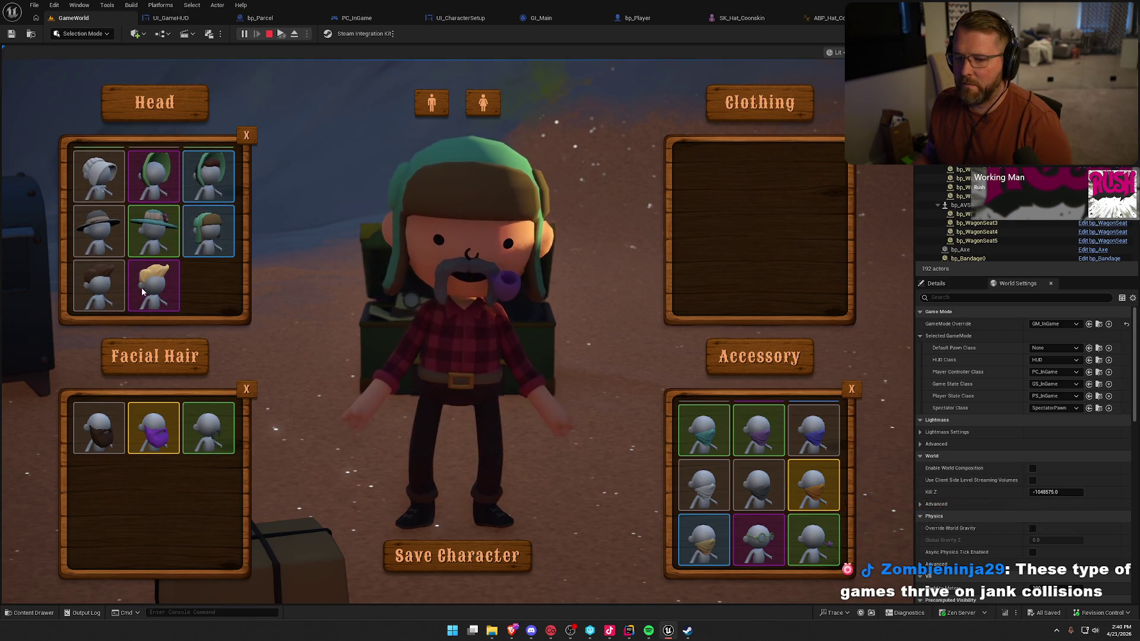
click(95, 288)
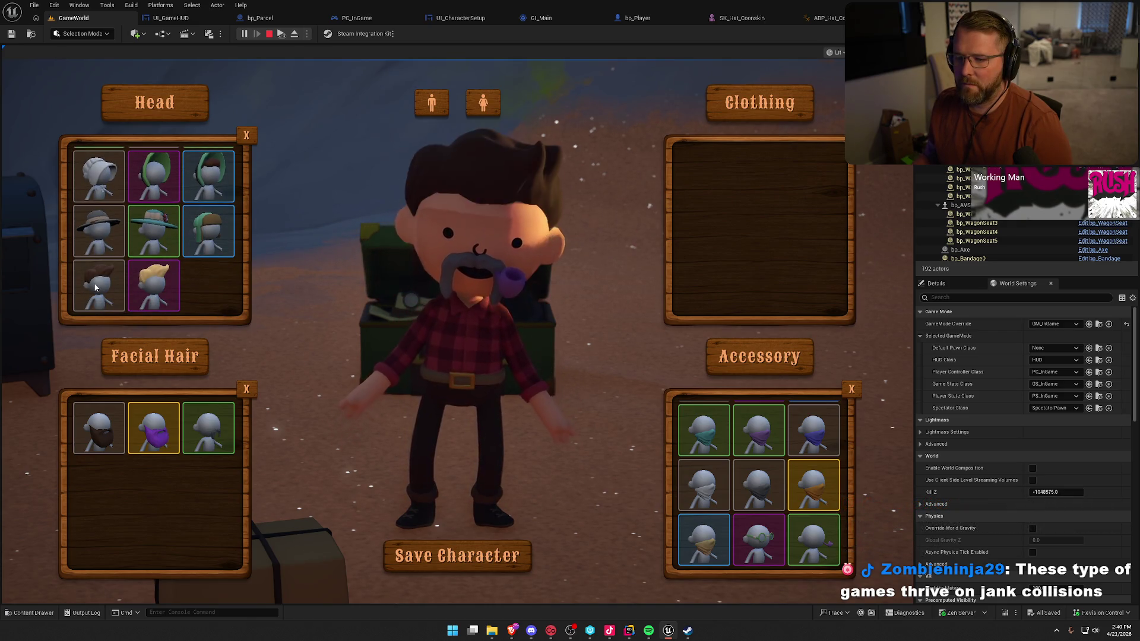
click(99, 429)
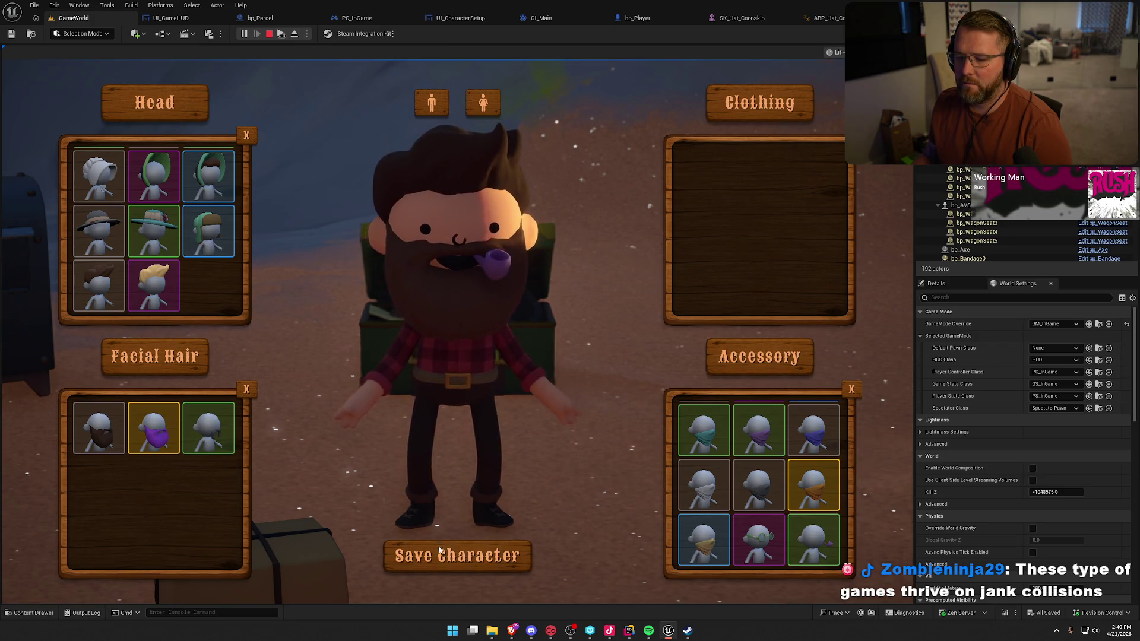
click(458, 555)
- Run past the log cabin toward the dunes and put on the red clothing
key(w)
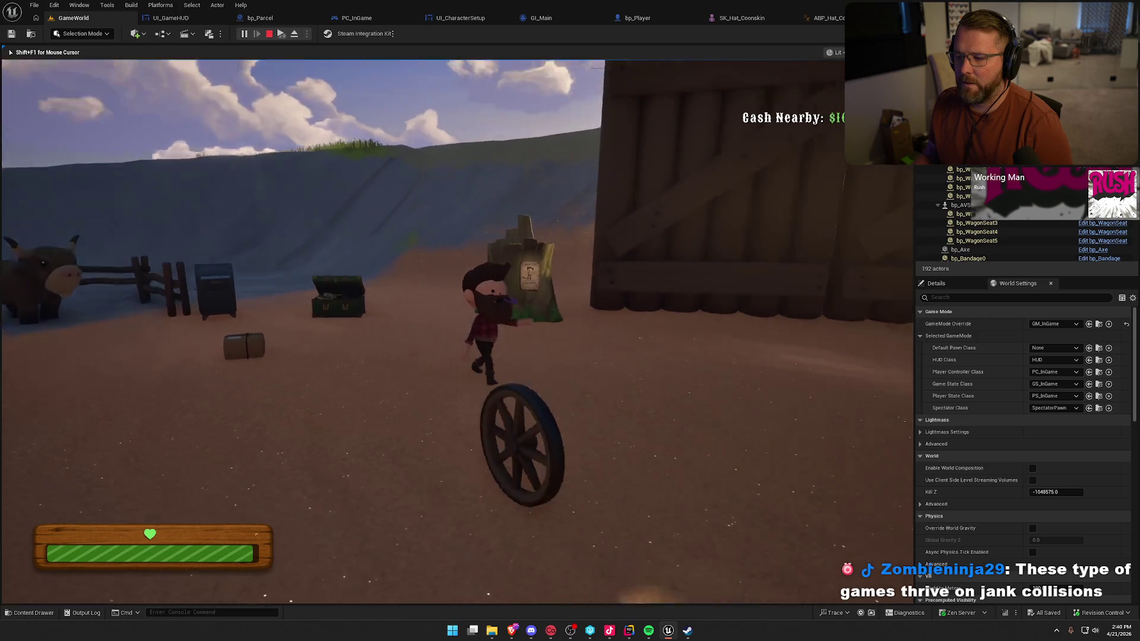
key(w)
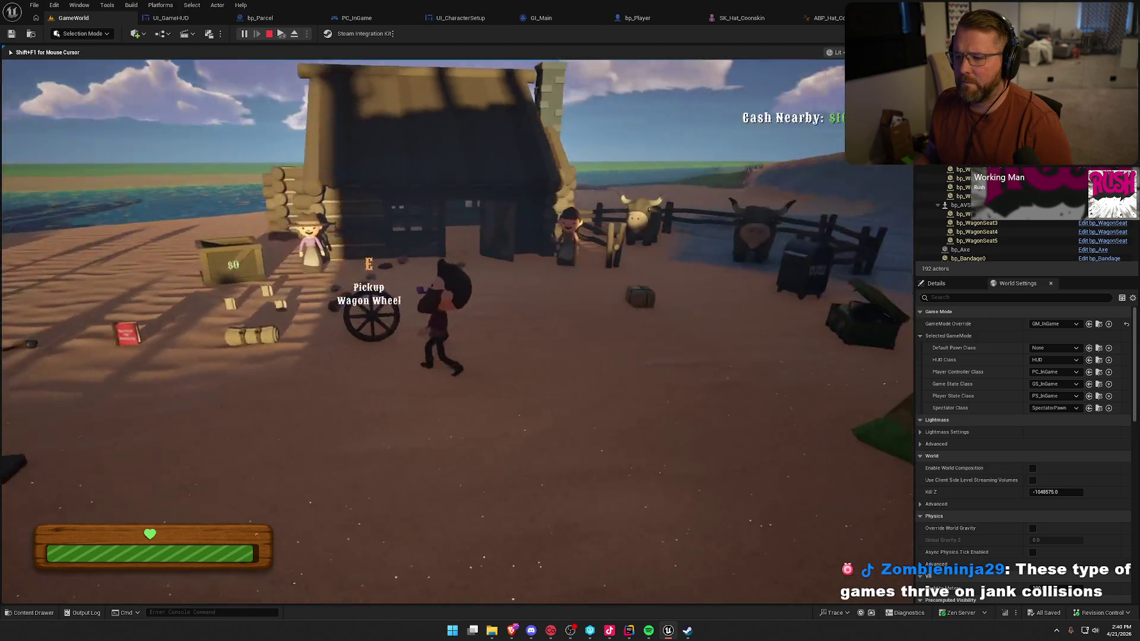
key(w)
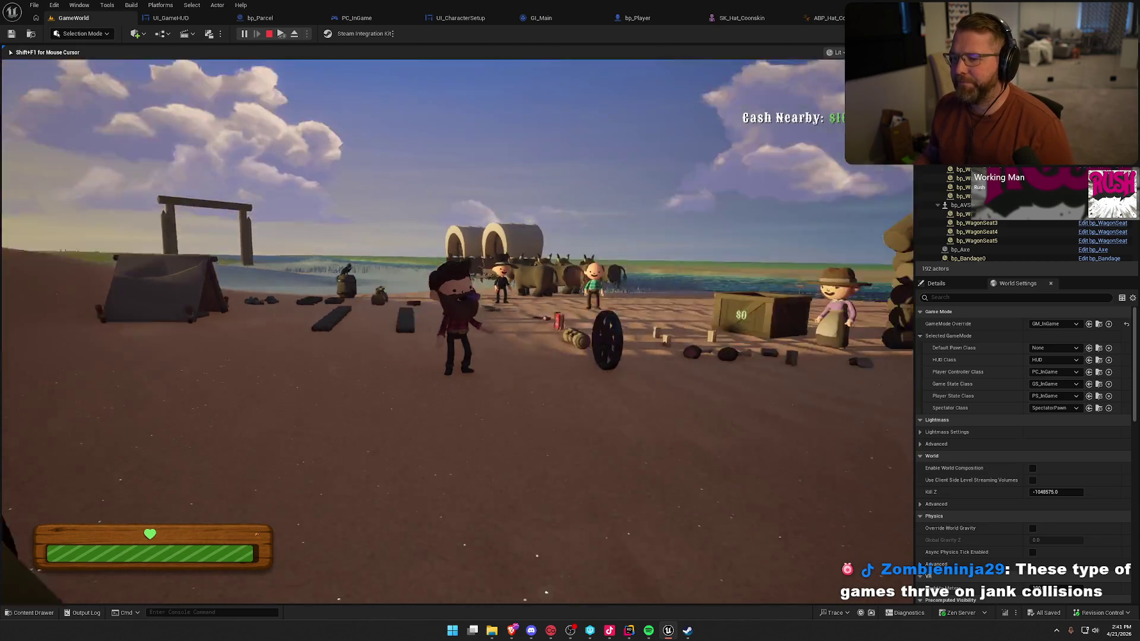
key(shift+w)
key(shift+w)
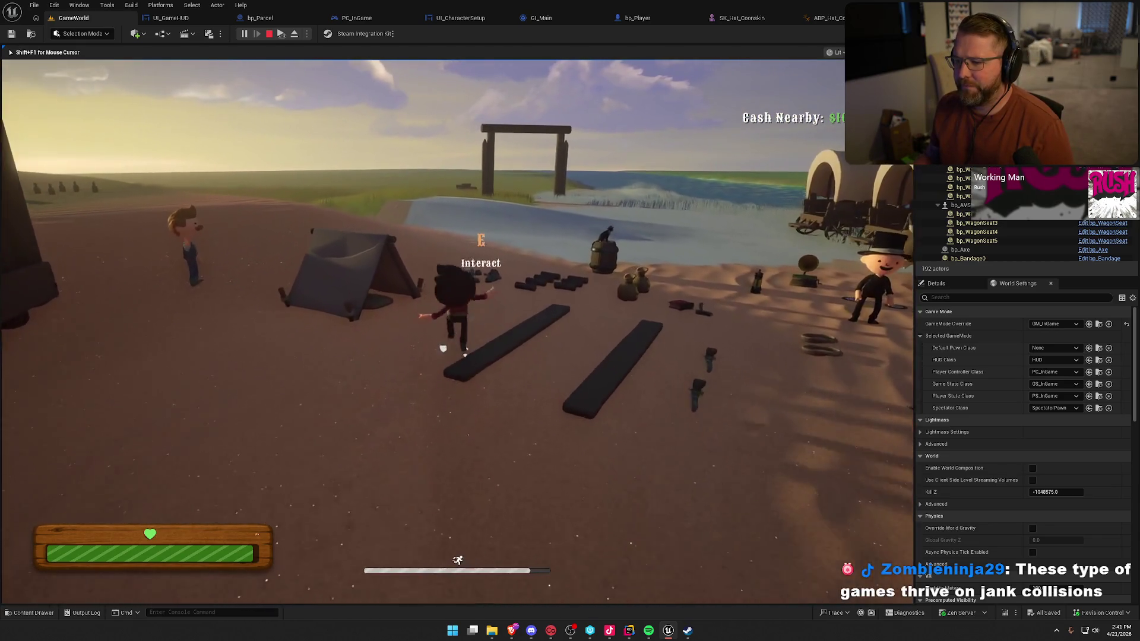
key(shift+w)
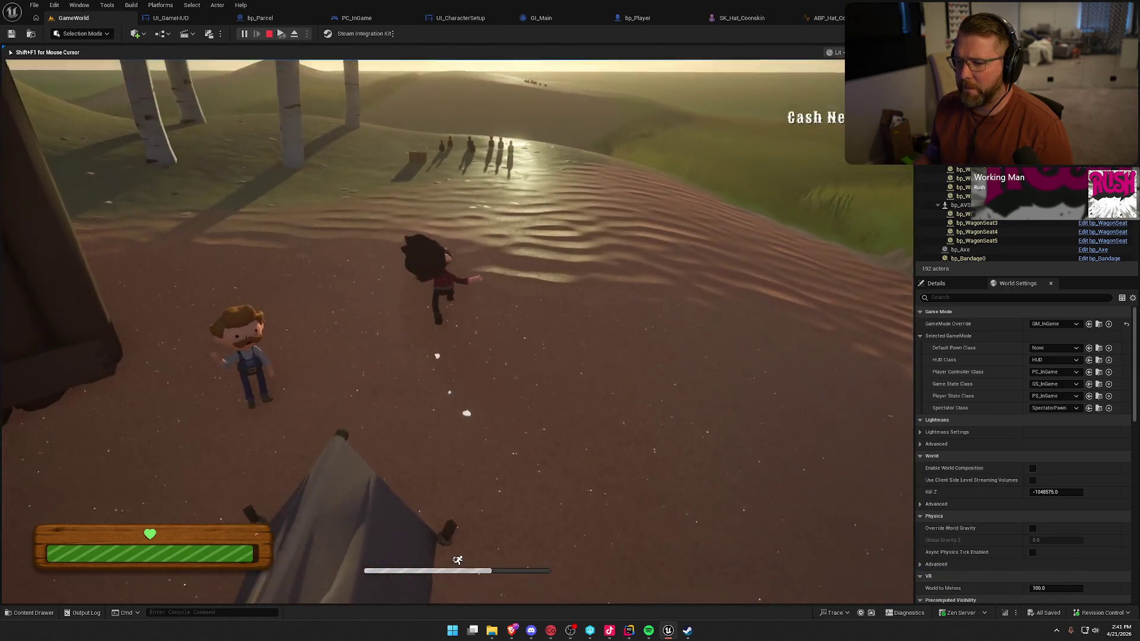
key(w)
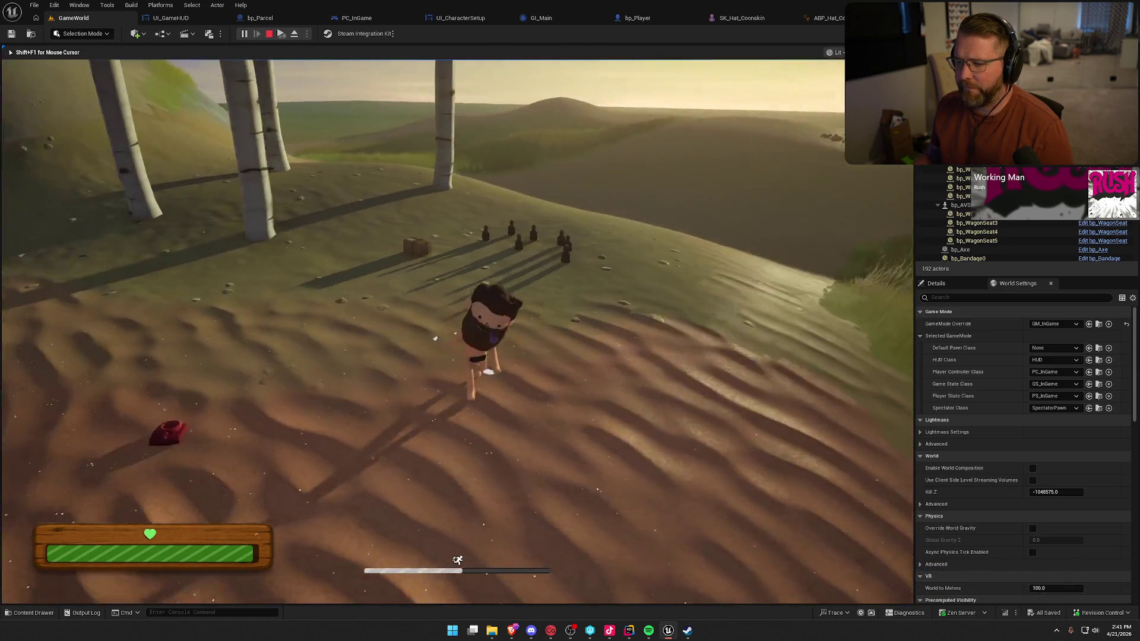
key(e)
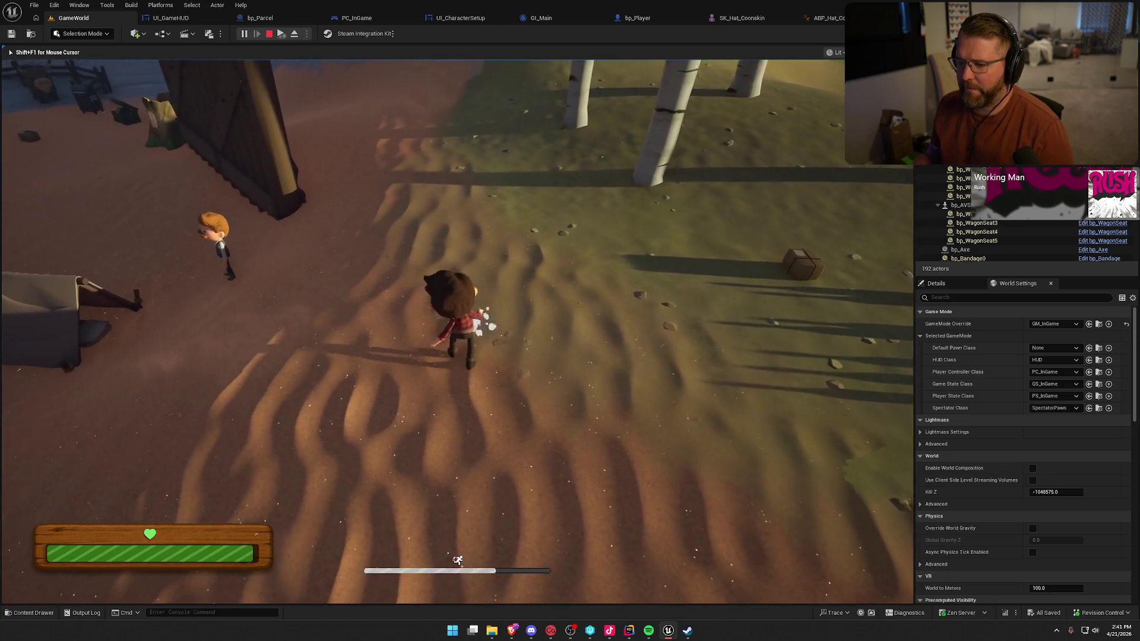
key(w)
- Pick up the medicine crate and carry it down to the camp
key(e)
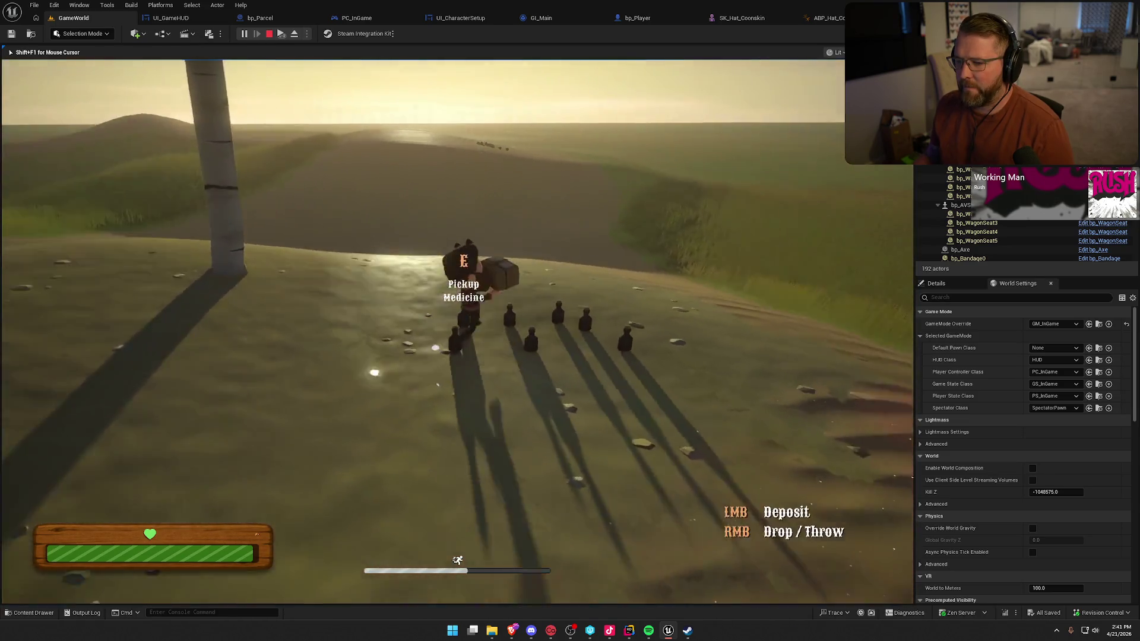
key(shift+w)
key(w)
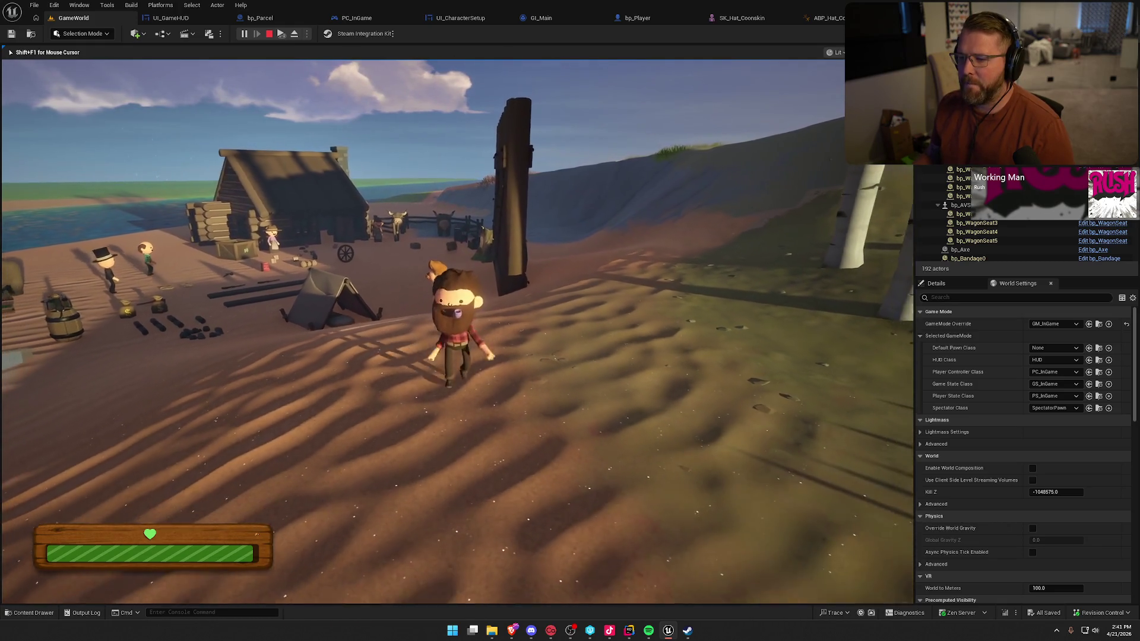
key(shift+w)
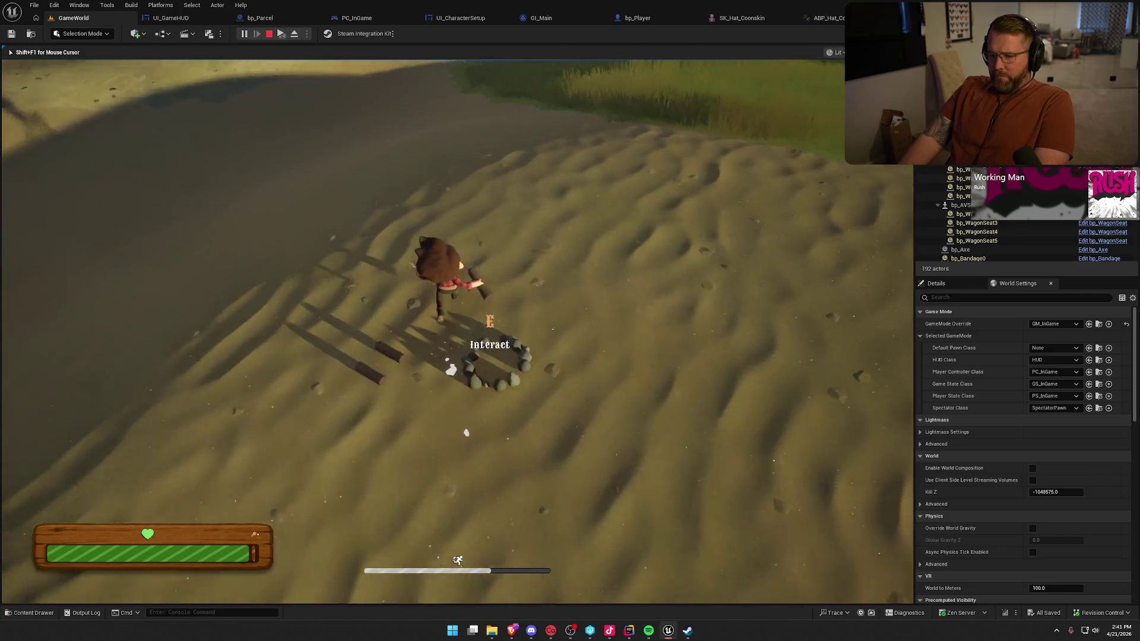
- Place a log into the fire ring to light the campfire, then stop the play session
key(e)
key(e)
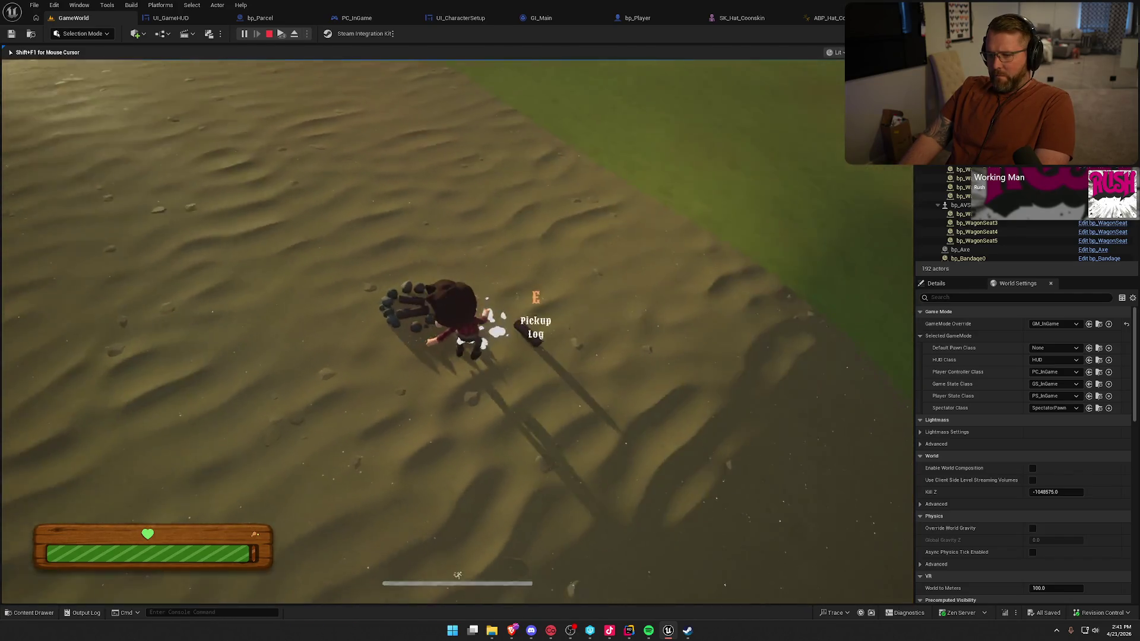
key(e)
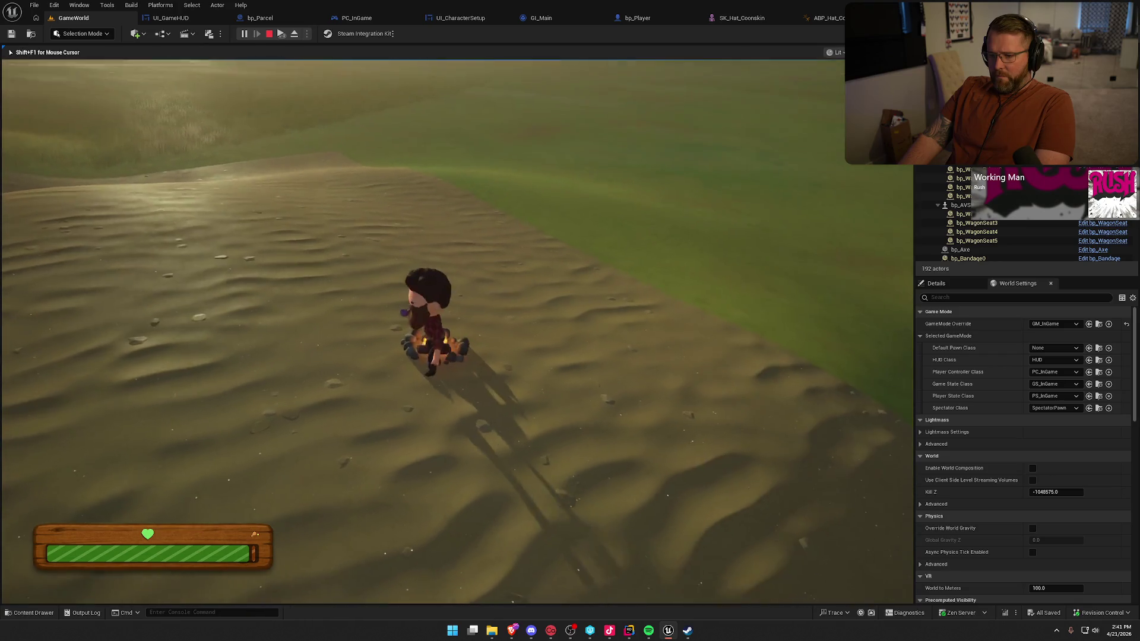
key(s)
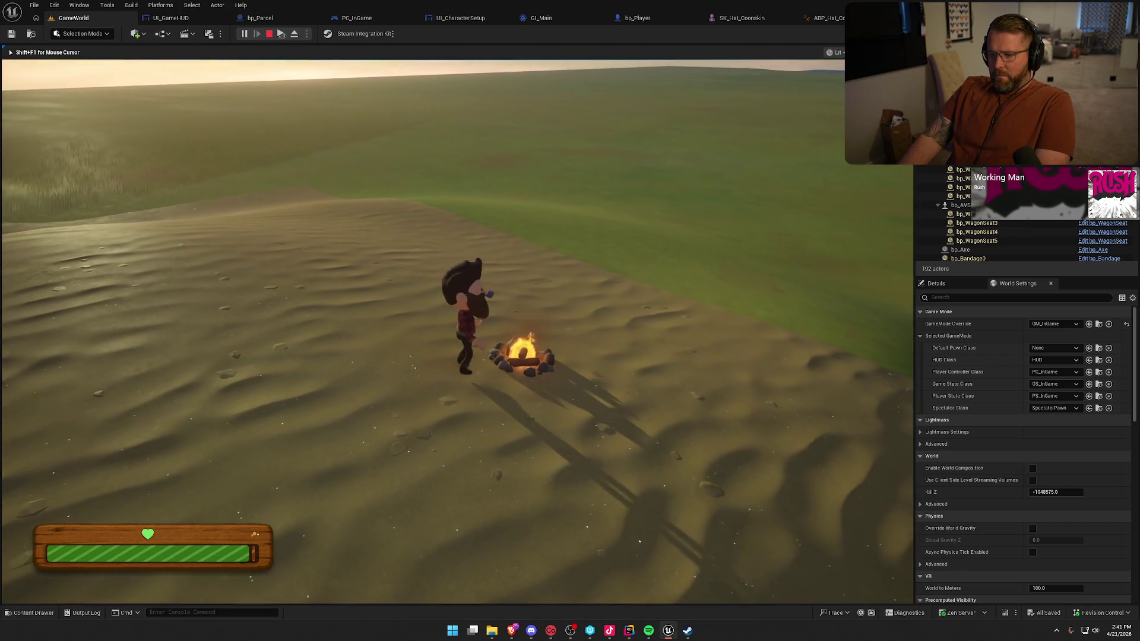
key(s)
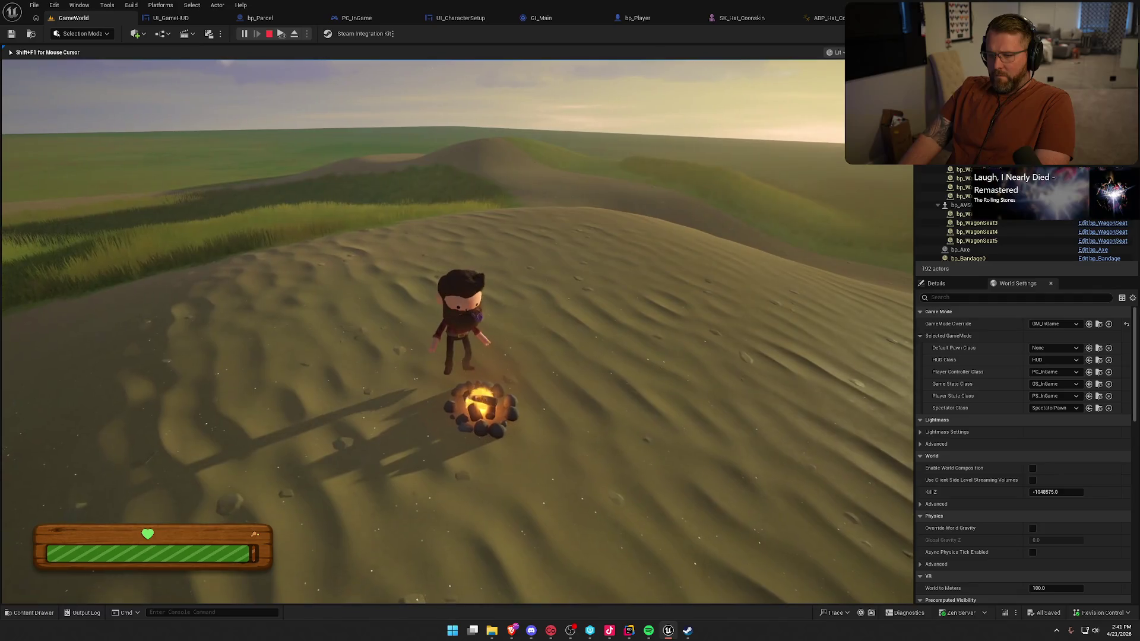
key(s)
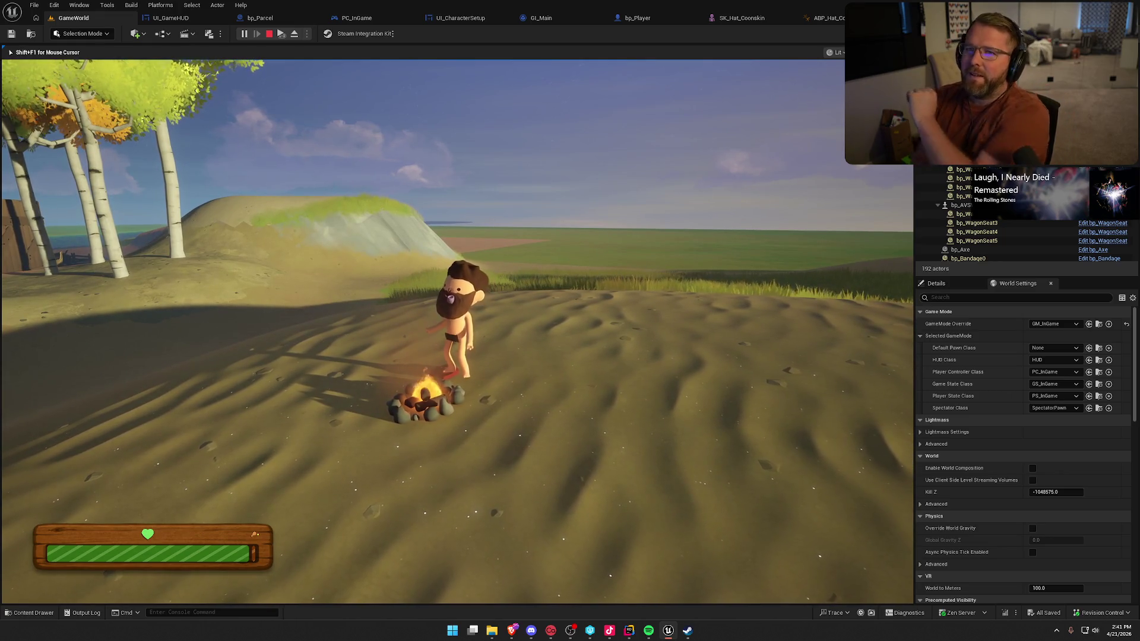
key(shift+F1)
key(Escape)
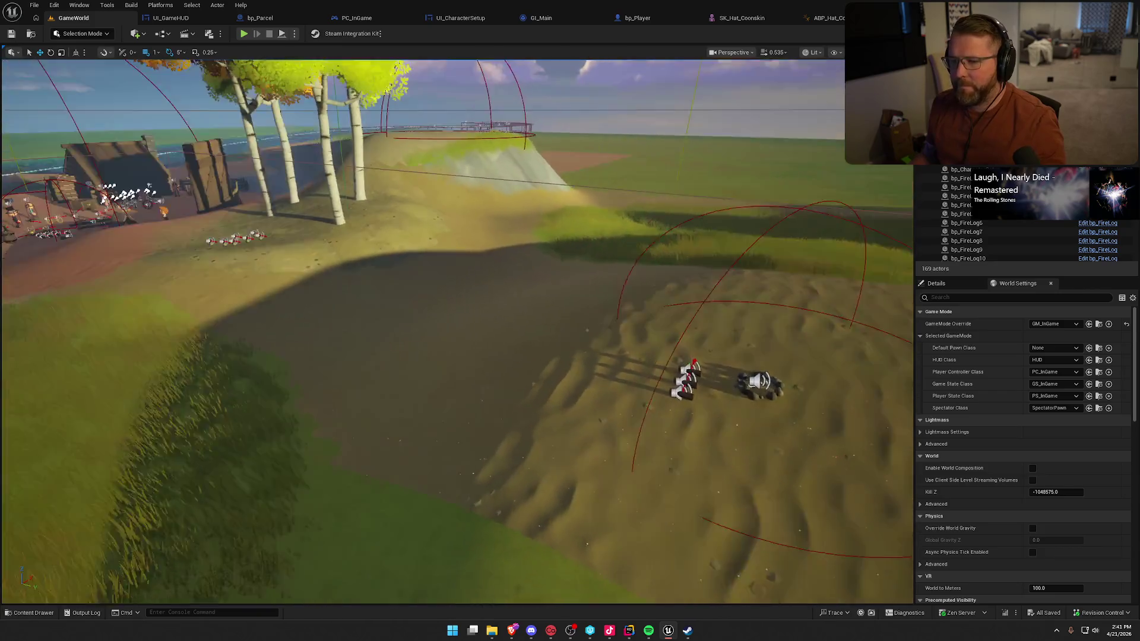
- Fly the viewport around the camp, wagons, sand and water to survey the level
mouse_move(678, 349)
mouse_down()
mouse_move(630, 350)
mouse_move(678, 349)
mouse_up()
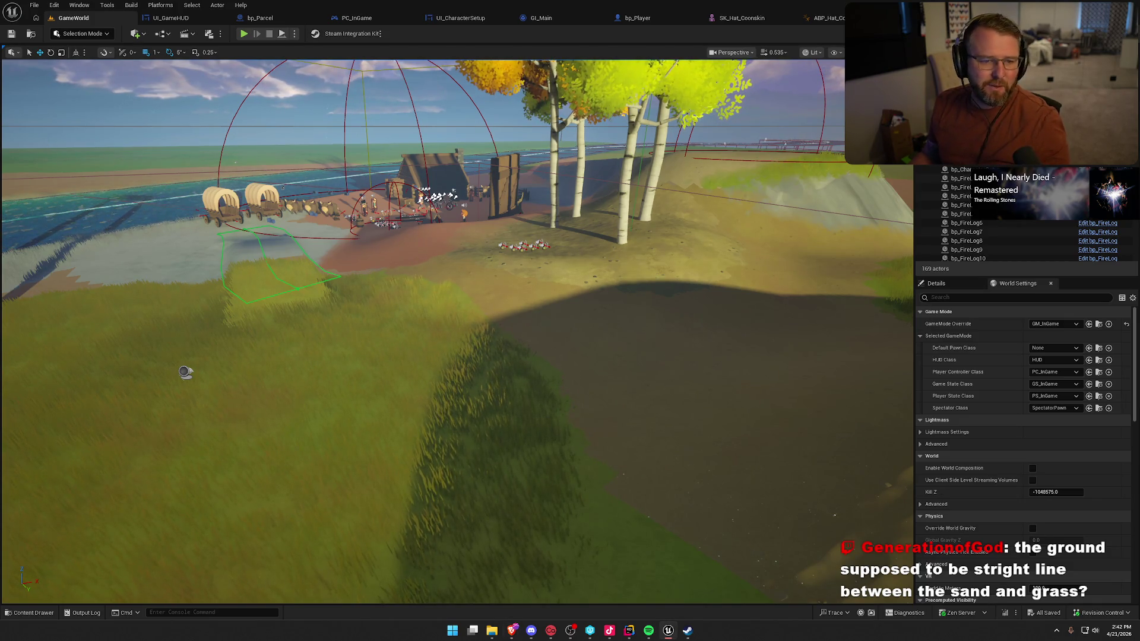
mouse_move(407, 456)
mouse_down()
mouse_move(407, 475)
mouse_move(419, 445)
mouse_move(512, 388)
mouse_up()
mouse_move(509, 292)
mouse_down()
mouse_move(509, 243)
mouse_move(436, 249)
mouse_move(424, 300)
mouse_move(338, 291)
mouse_move(624, 352)
mouse_up()
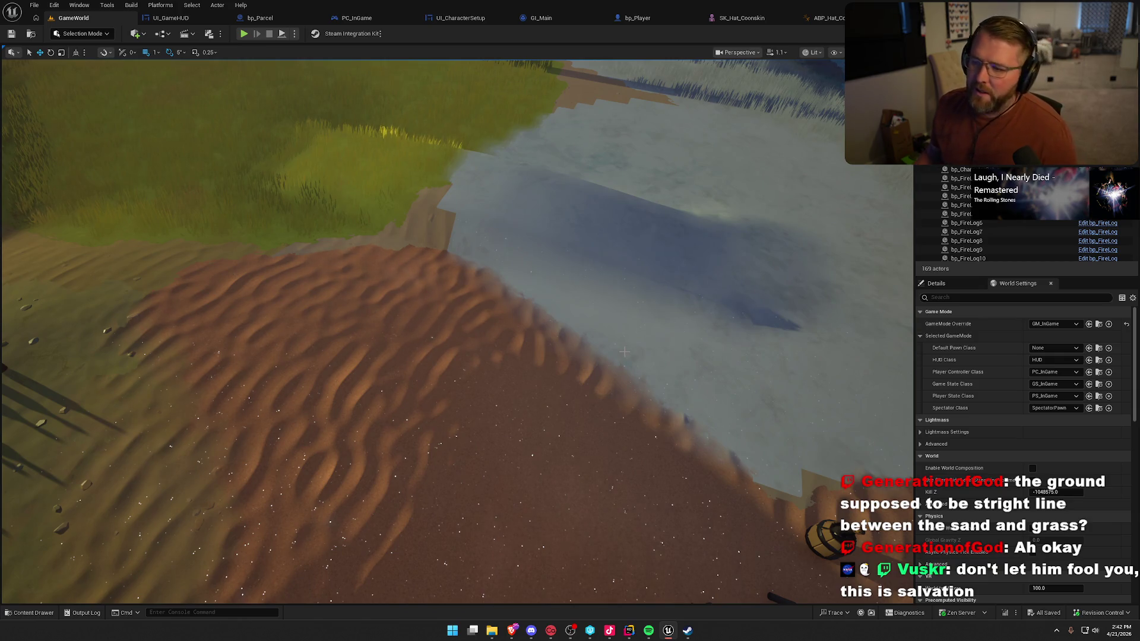
drag(581, 357, 597, 233)
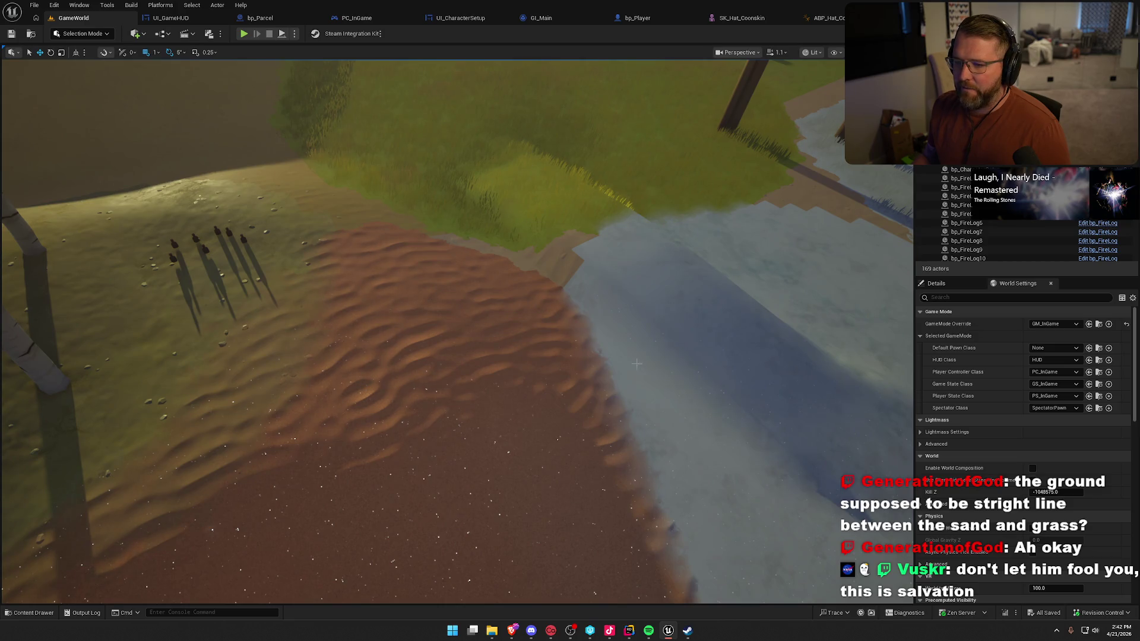
mouse_move(594, 226)
mouse_down()
mouse_move(442, 276)
mouse_move(457, 281)
mouse_up()
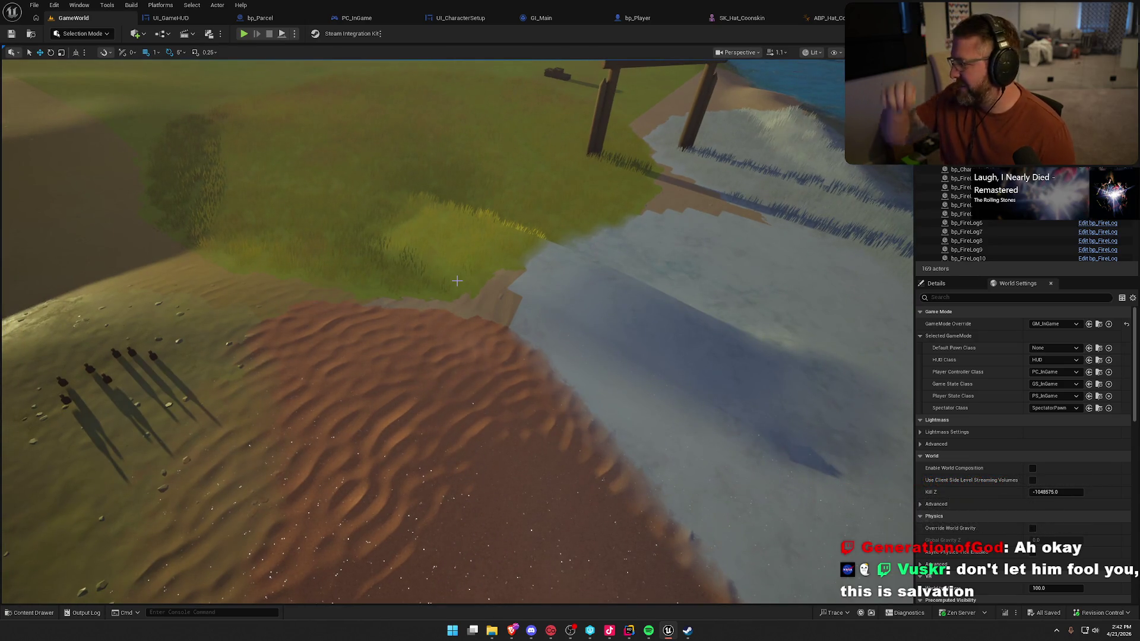
mouse_move(457, 281)
mouse_down()
mouse_move(445, 278)
mouse_move(540, 305)
mouse_up()
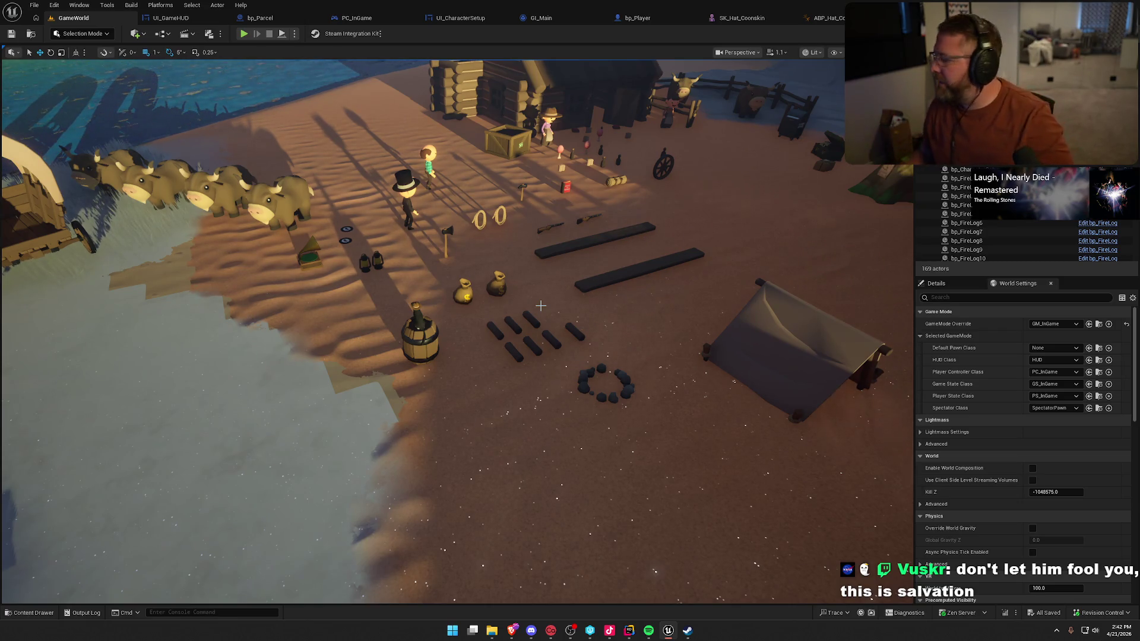
scroll(541, 305, down, 5)
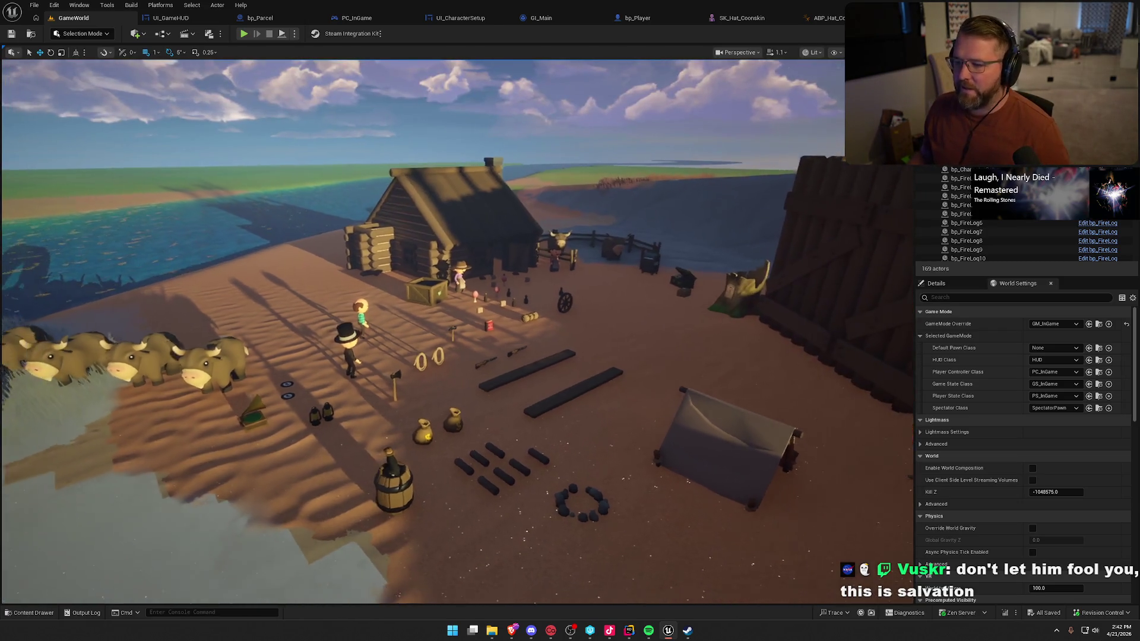
scroll(602, 255, down, 3)
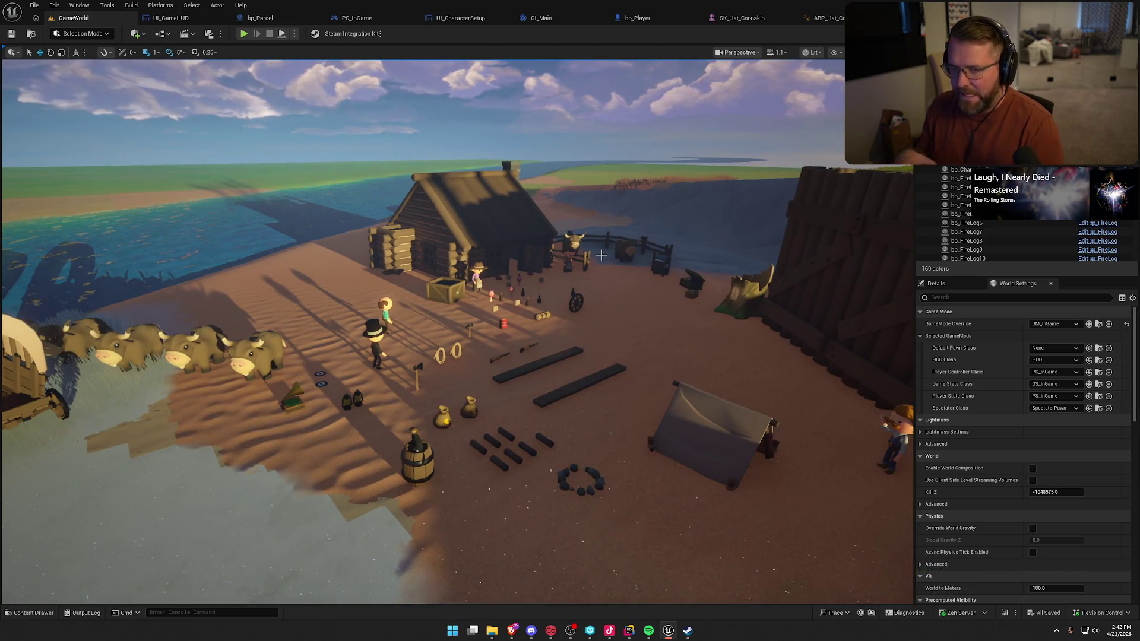
- Close the SK_Hat_Coonskin and ABP_Hat_Coonskin editors and open the Content Drawer at the Hats folder
click(885, 18)
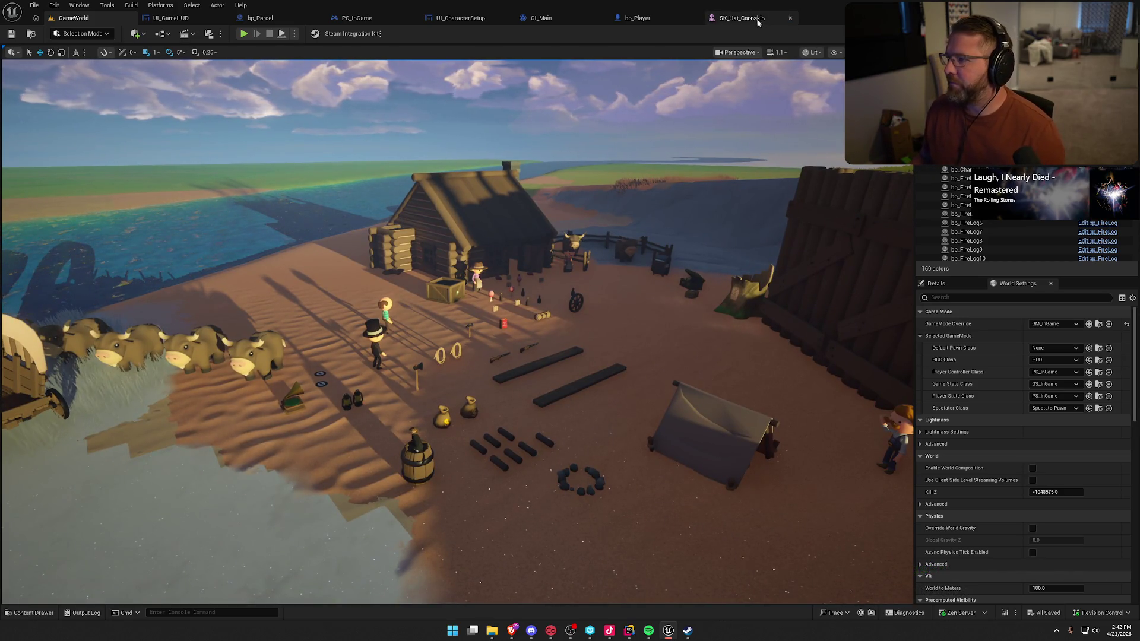
click(790, 18)
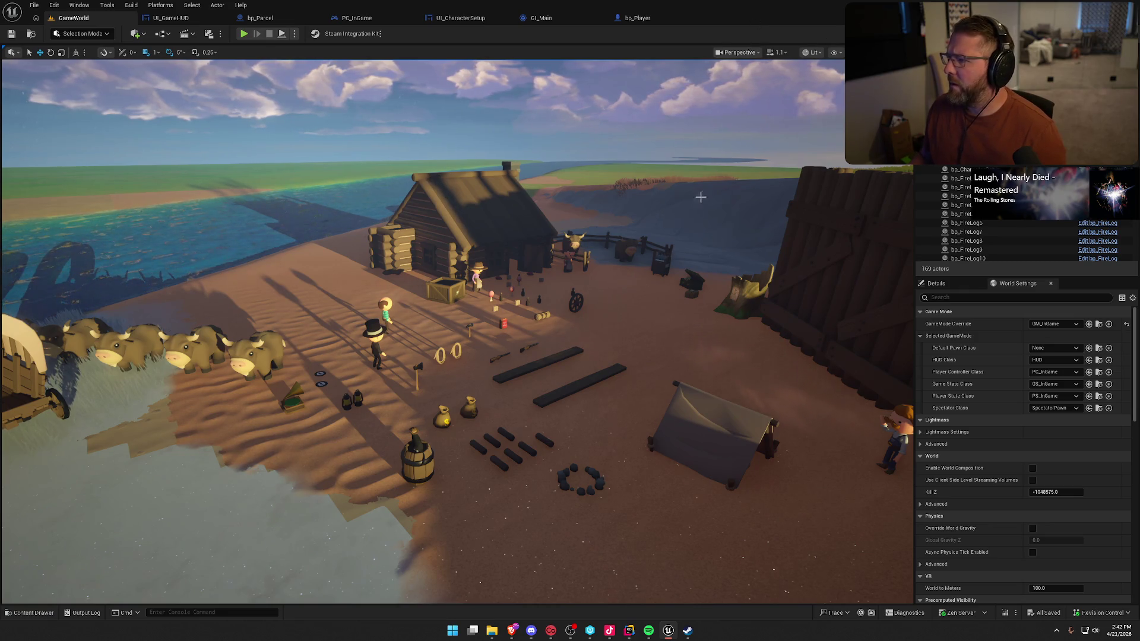
mouse_move(832, 504)
mouse_down()
mouse_move(770, 454)
mouse_move(905, 469)
mouse_move(552, 304)
mouse_up()
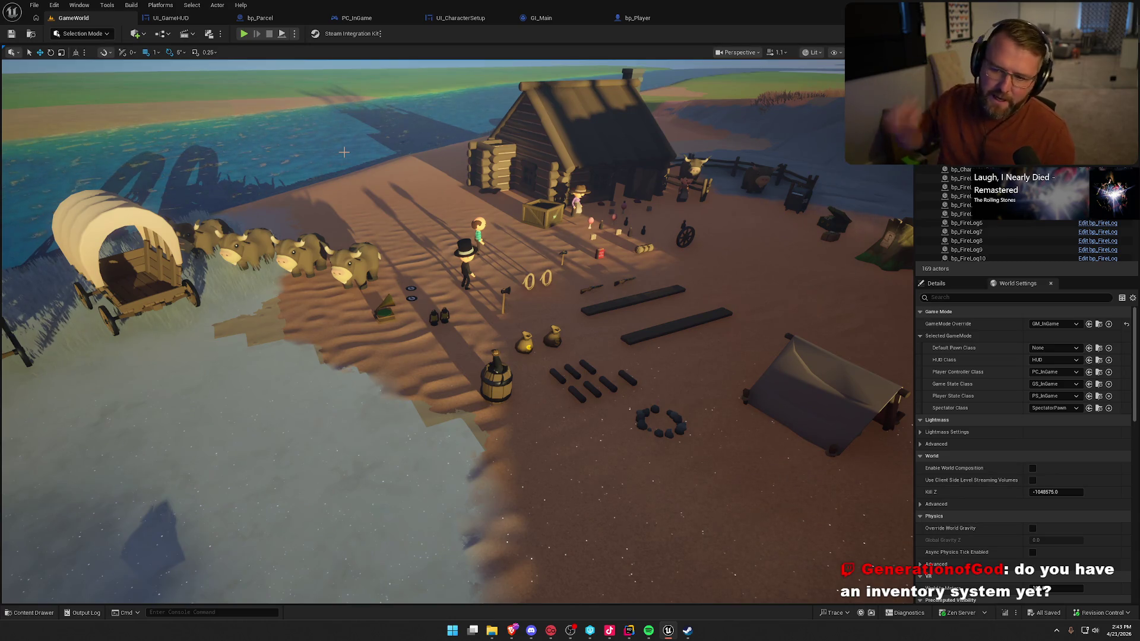
mouse_move(344, 152)
mouse_down()
mouse_move(357, 161)
mouse_move(357, 141)
mouse_move(359, 202)
mouse_up()
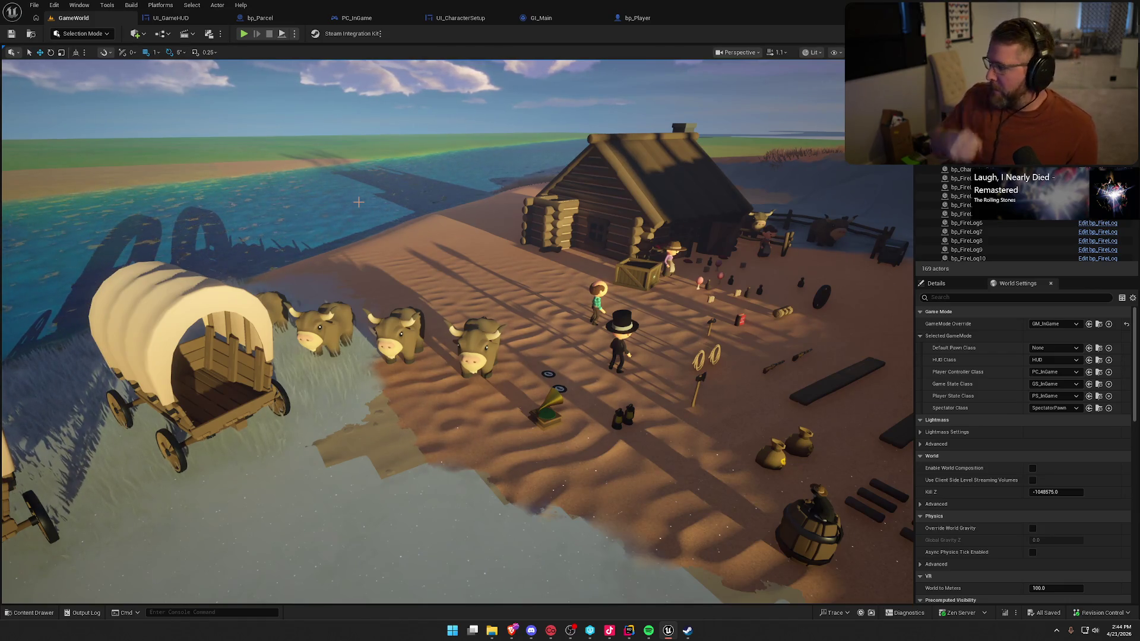
key(w)
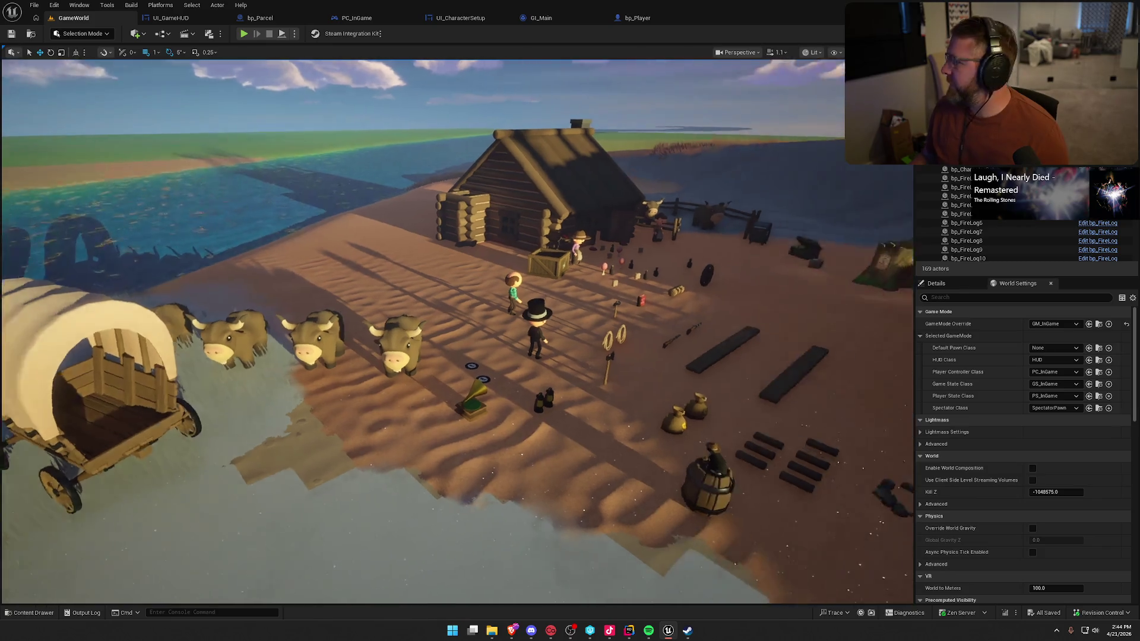
key(s)
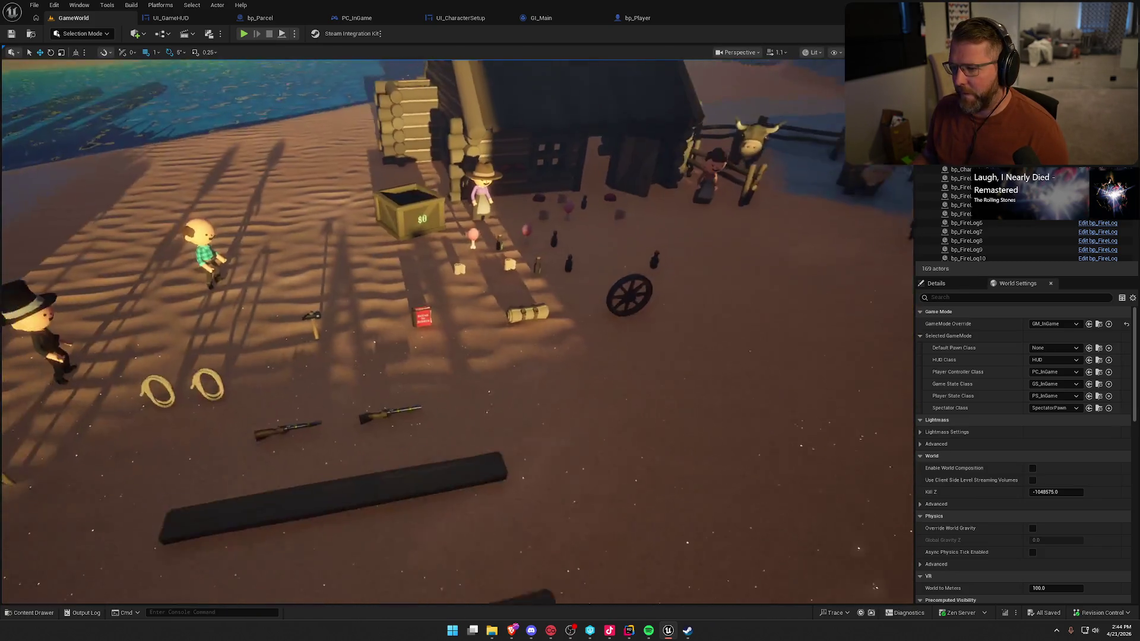
key(ctrl+space)
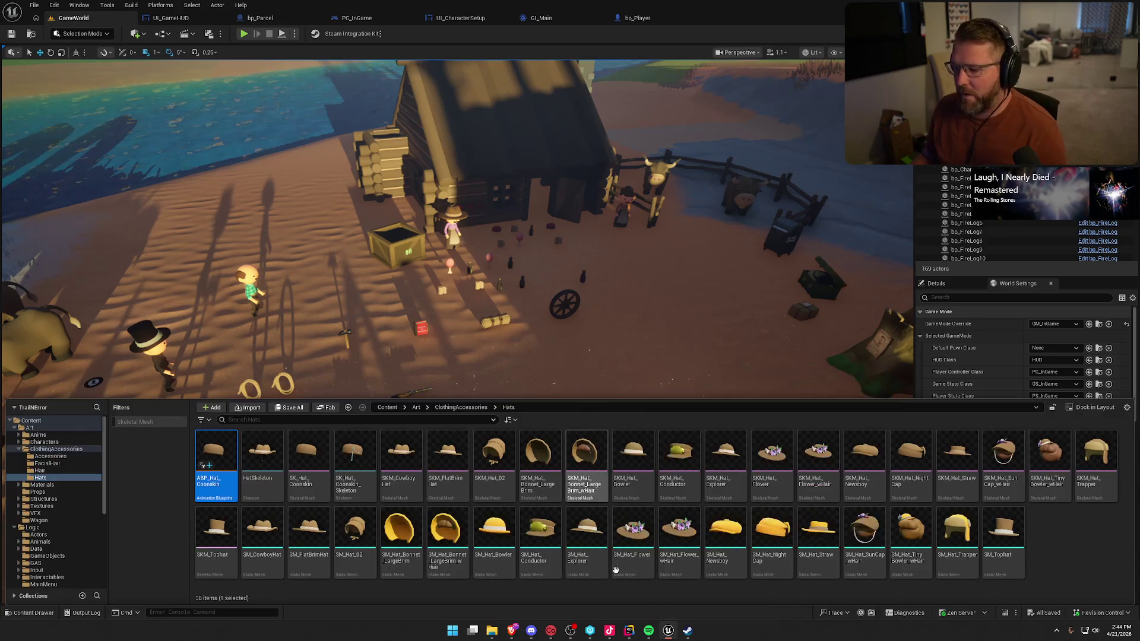
- Select Art, collapse the ClothingAccessories, Logic, Art and UI folders, then start a Play-In-Editor session
click(18, 448)
click(30, 428)
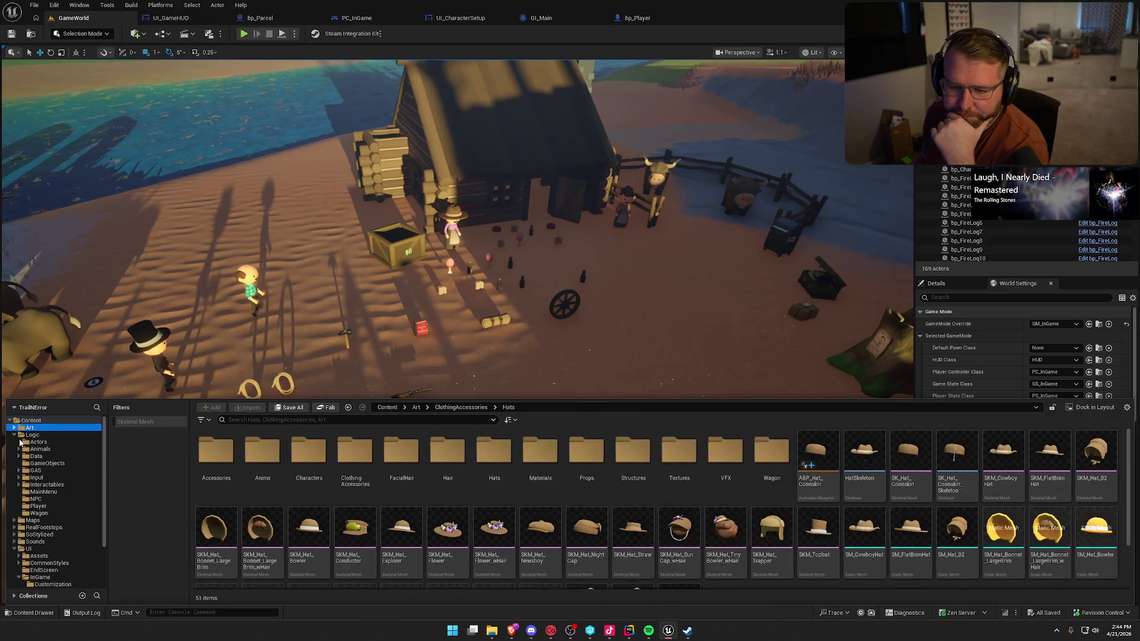
click(13, 427)
click(14, 435)
click(15, 471)
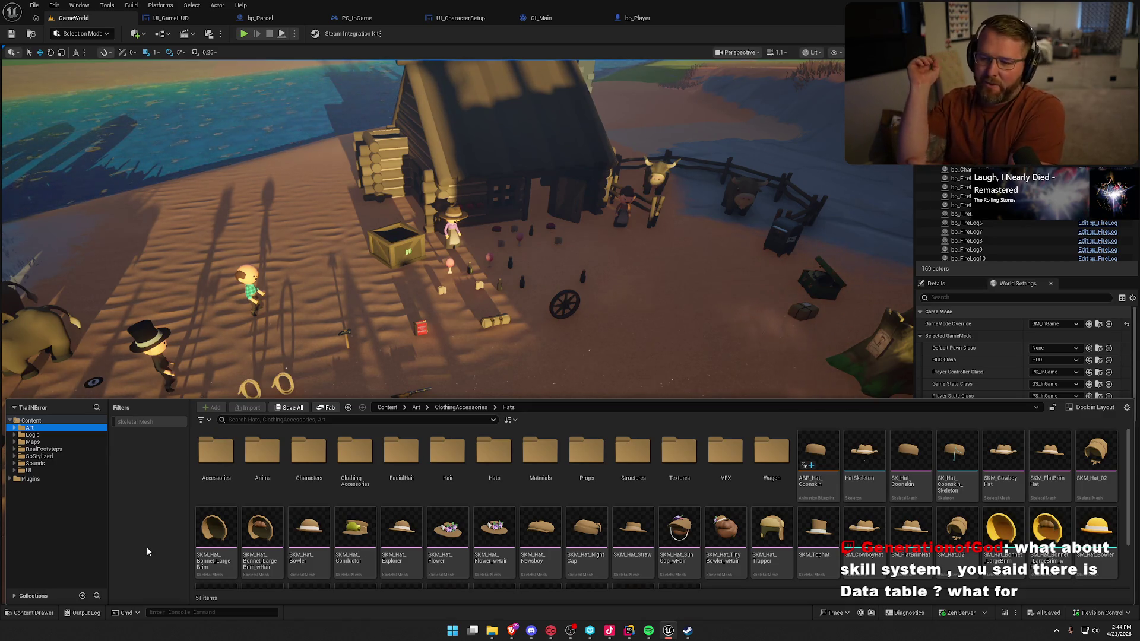
click(244, 33)
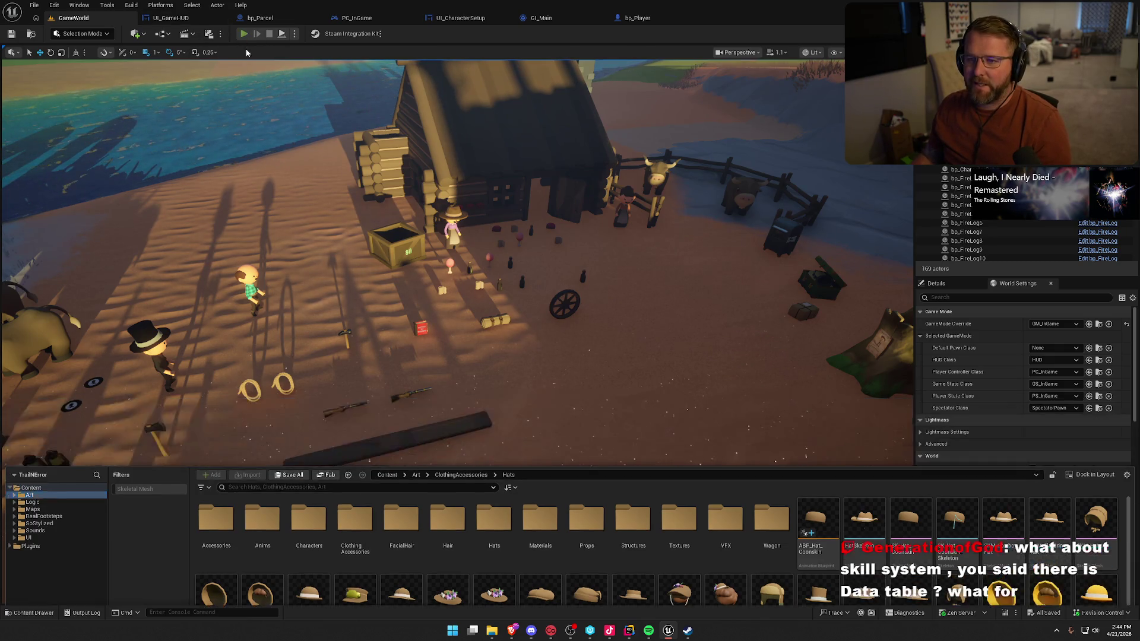
- Walk to the oxen and board the wagon's driver seat
key(w)
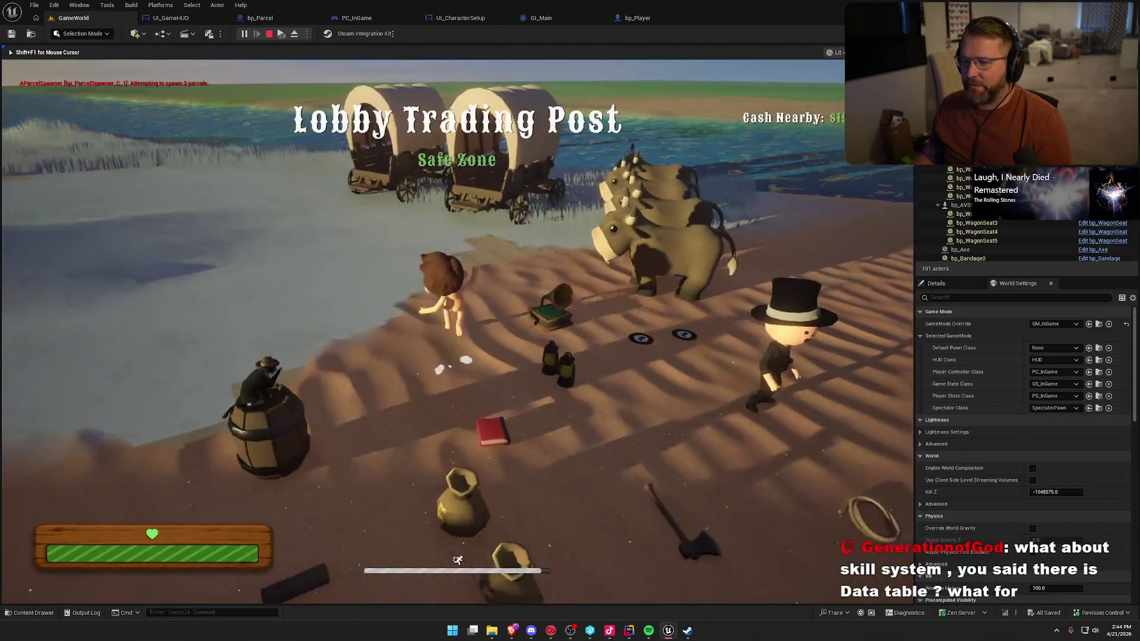
key(e)
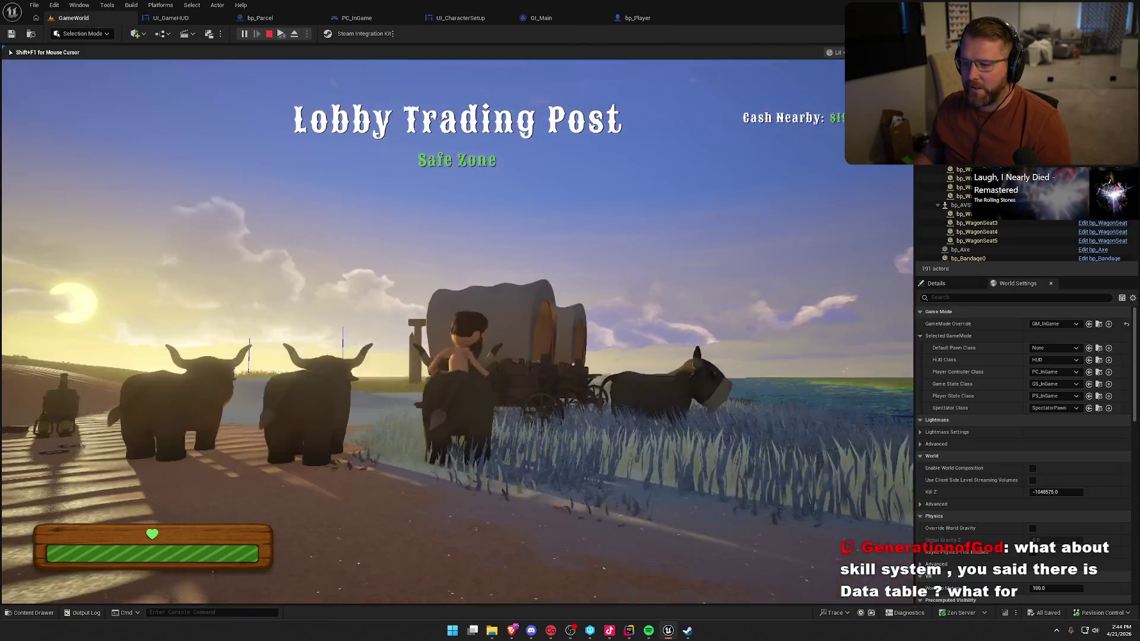
key(w)
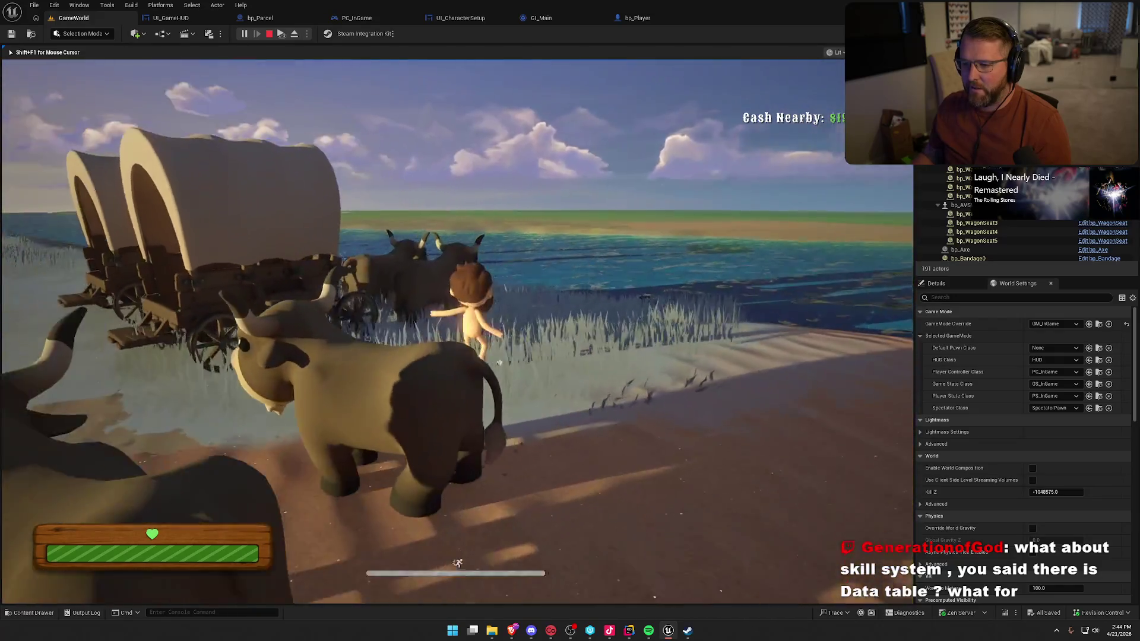
key(e)
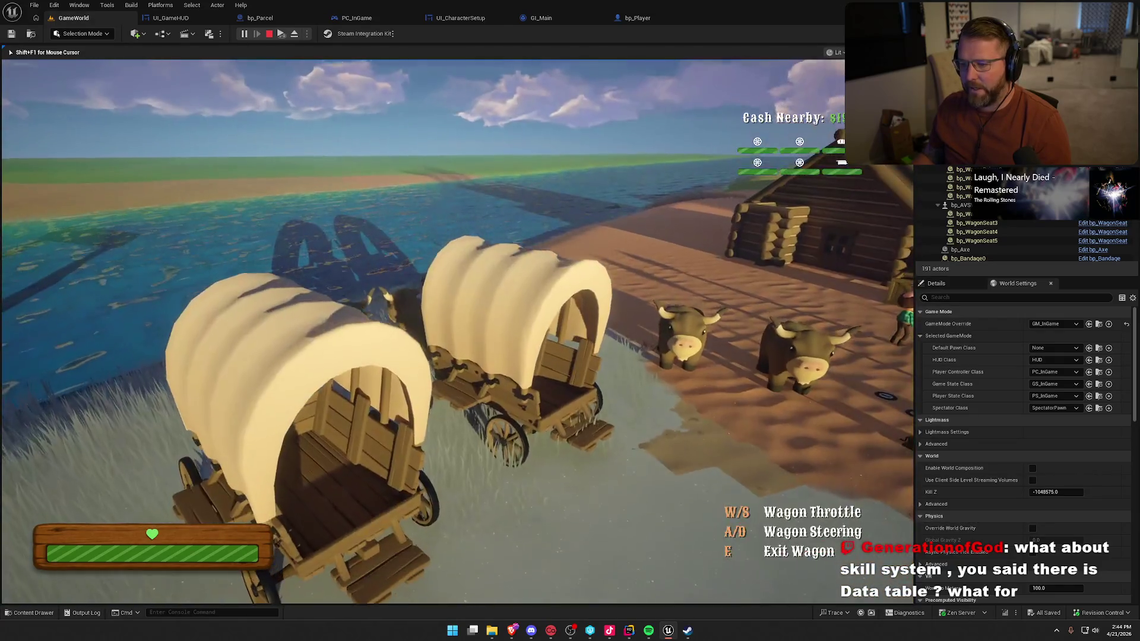
- Steer the wagon across the sand past the cabin and turn it toward the water
key(w)
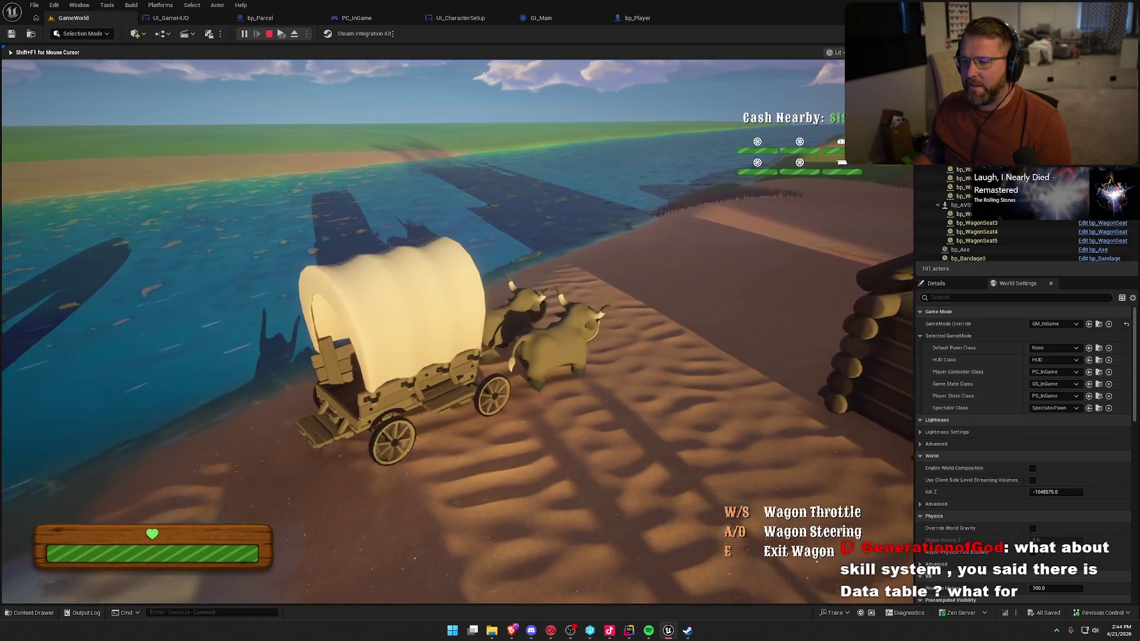
key(a)
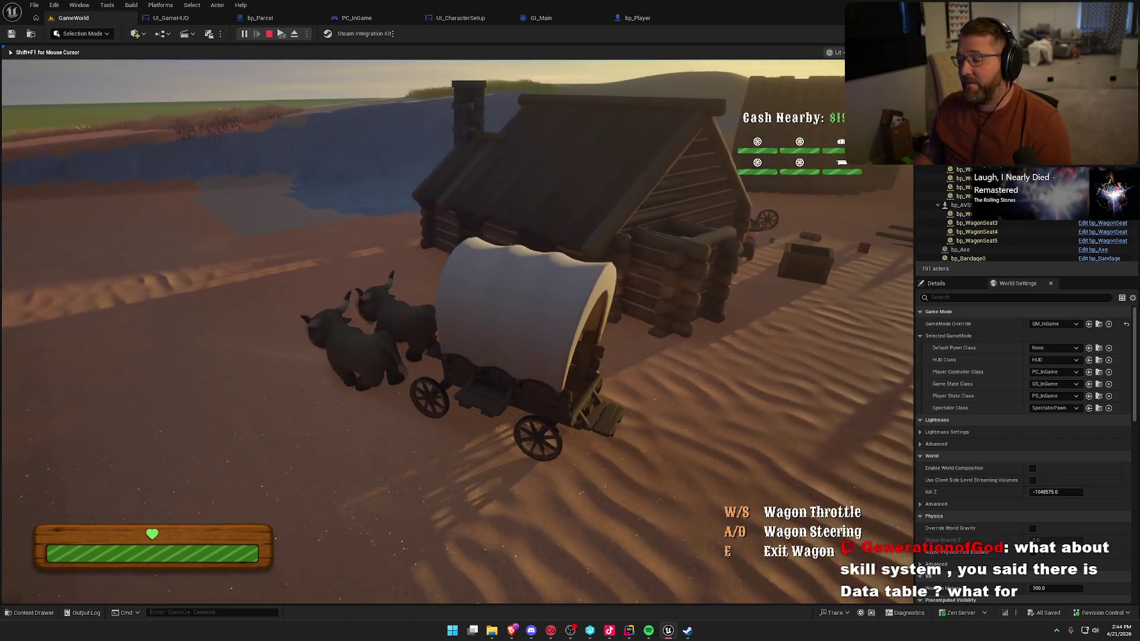
key(d)
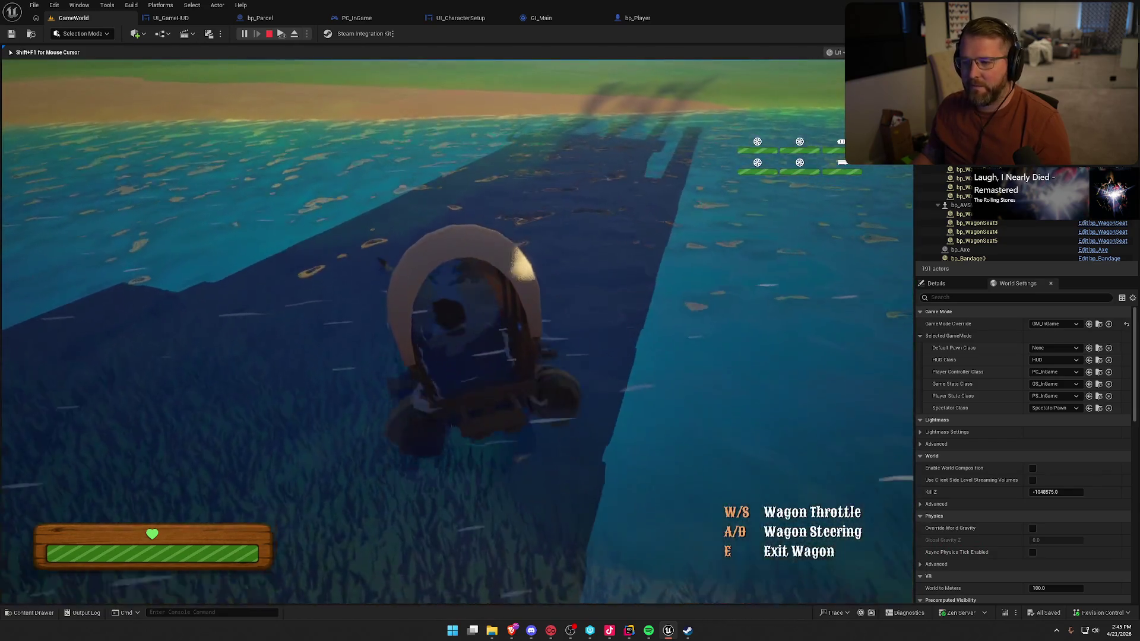
key(a)
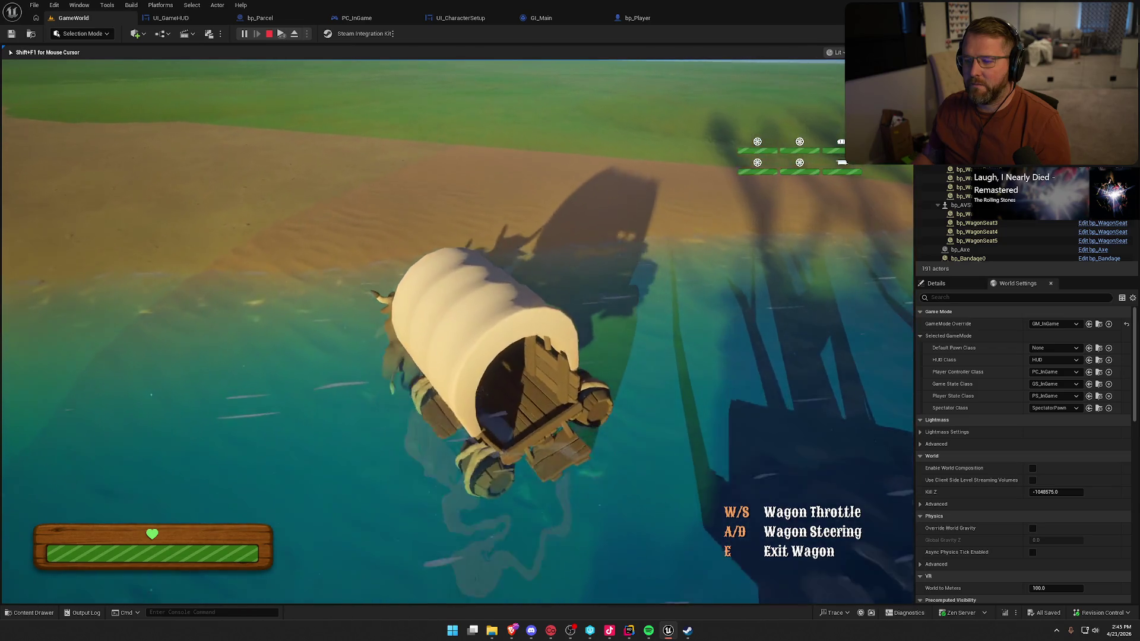
key(a)
key(a)
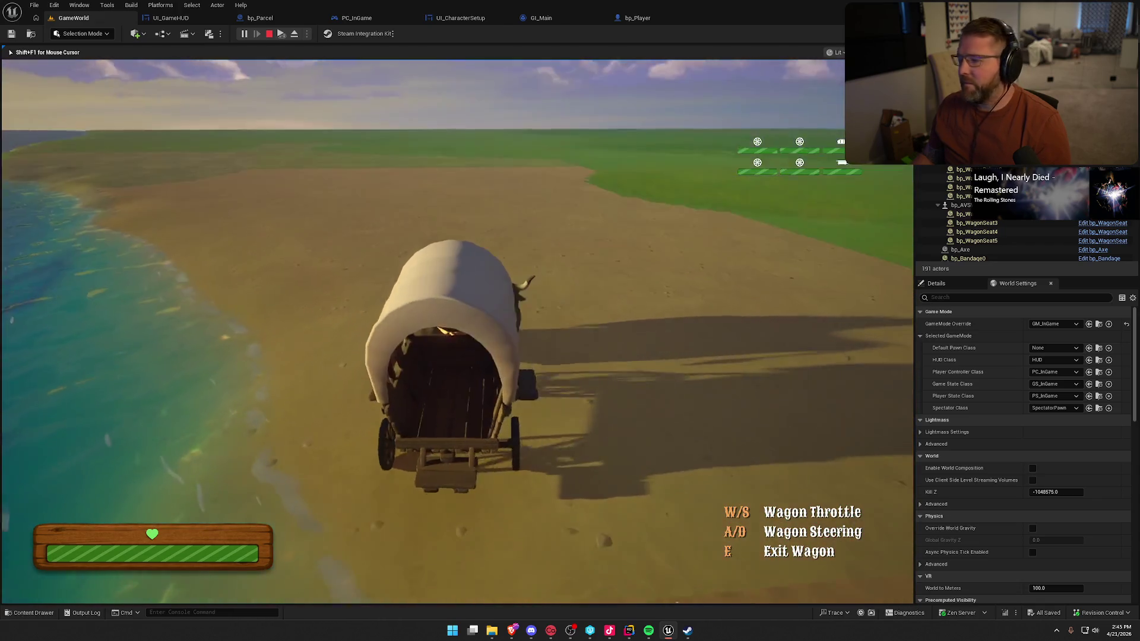
key(d)
key(a)
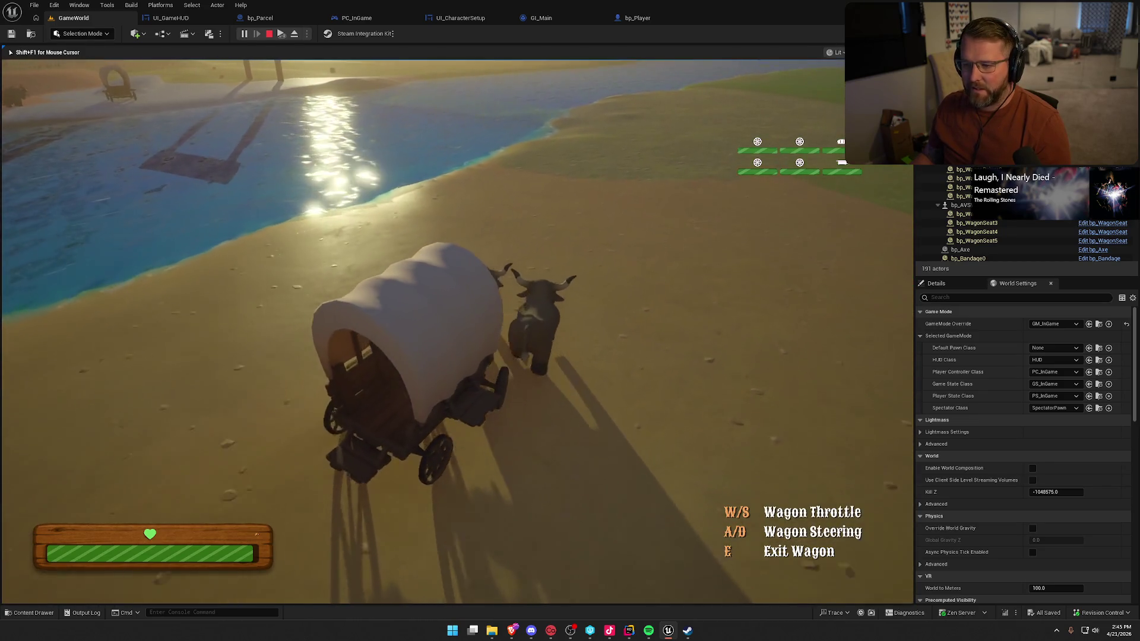
key(a)
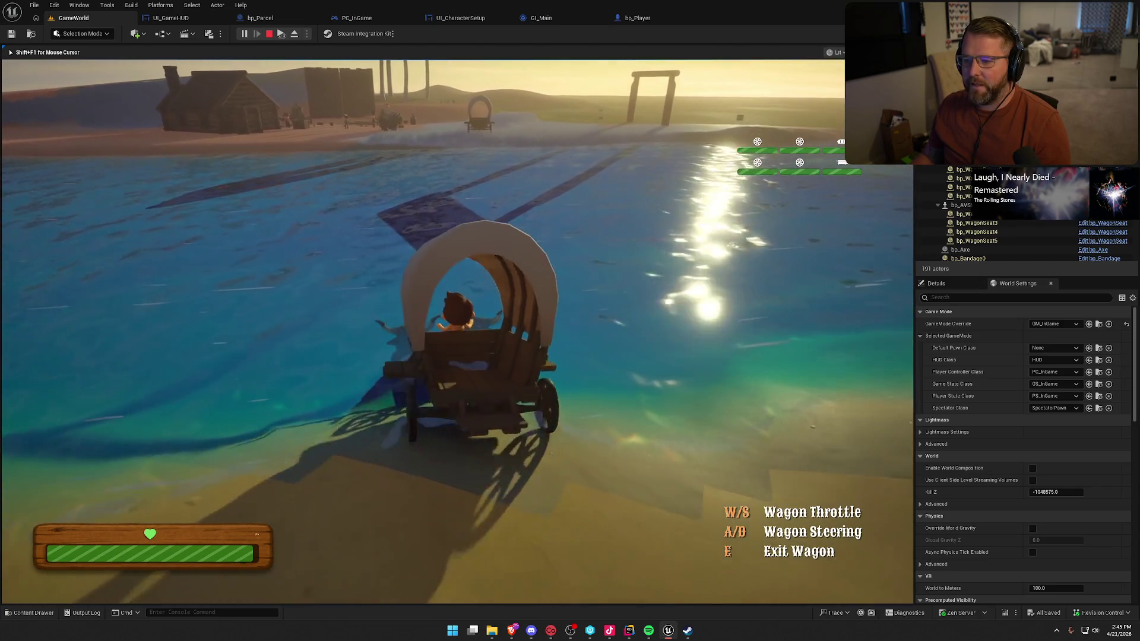
- Drive through the water to the Lobby Trading Post, then dismount and run onto the sand
key(w)
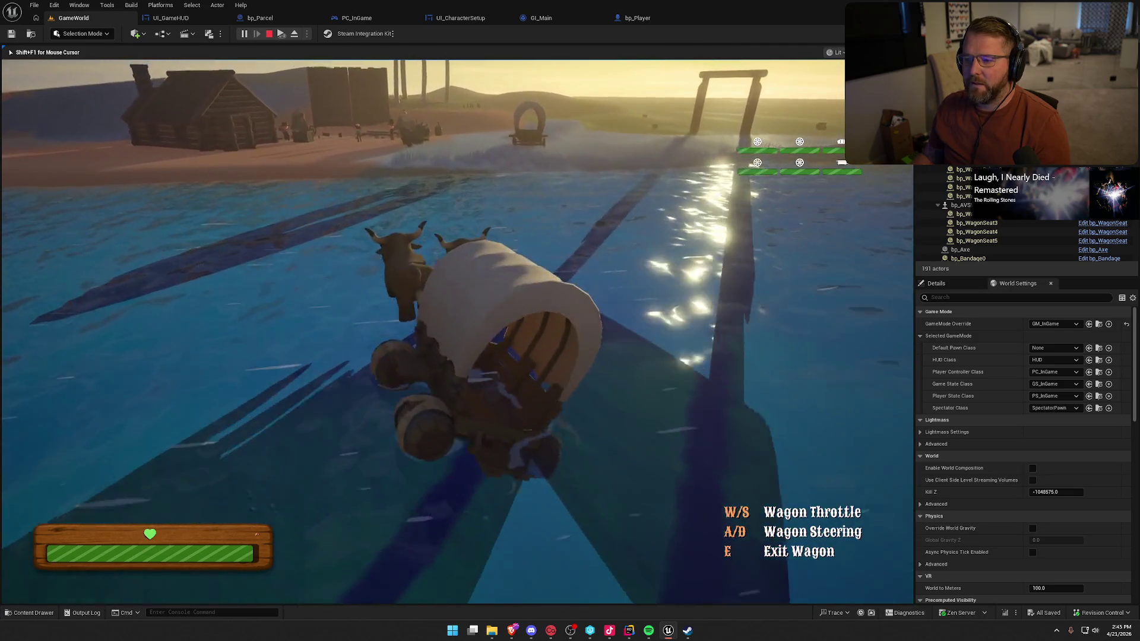
key(d)
key(w)
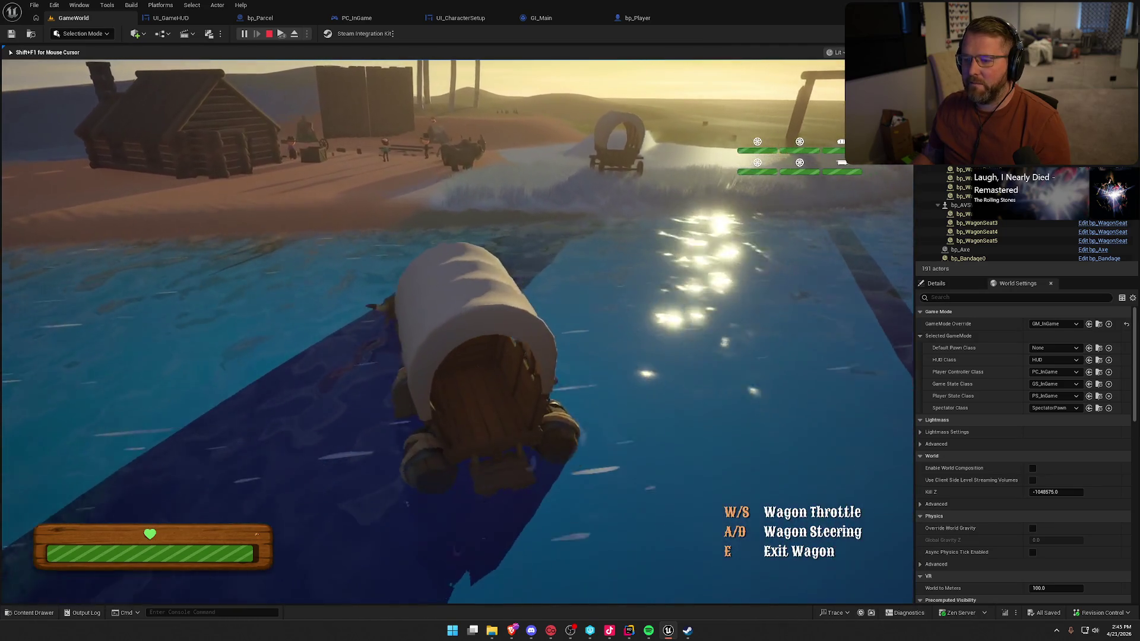
key(a)
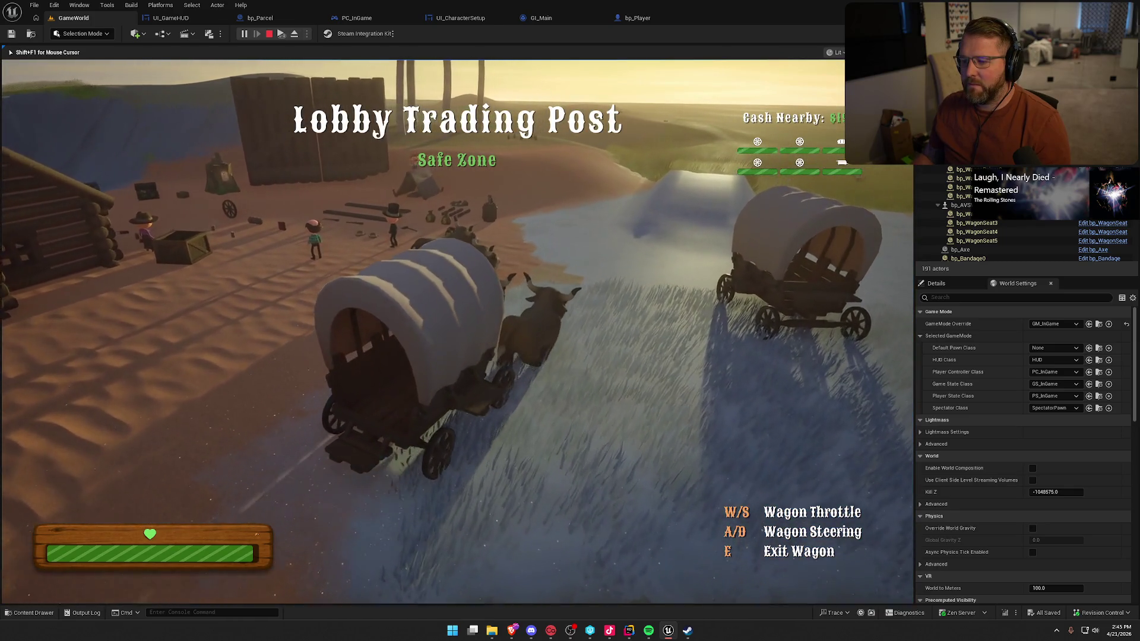
key(e)
key(w)
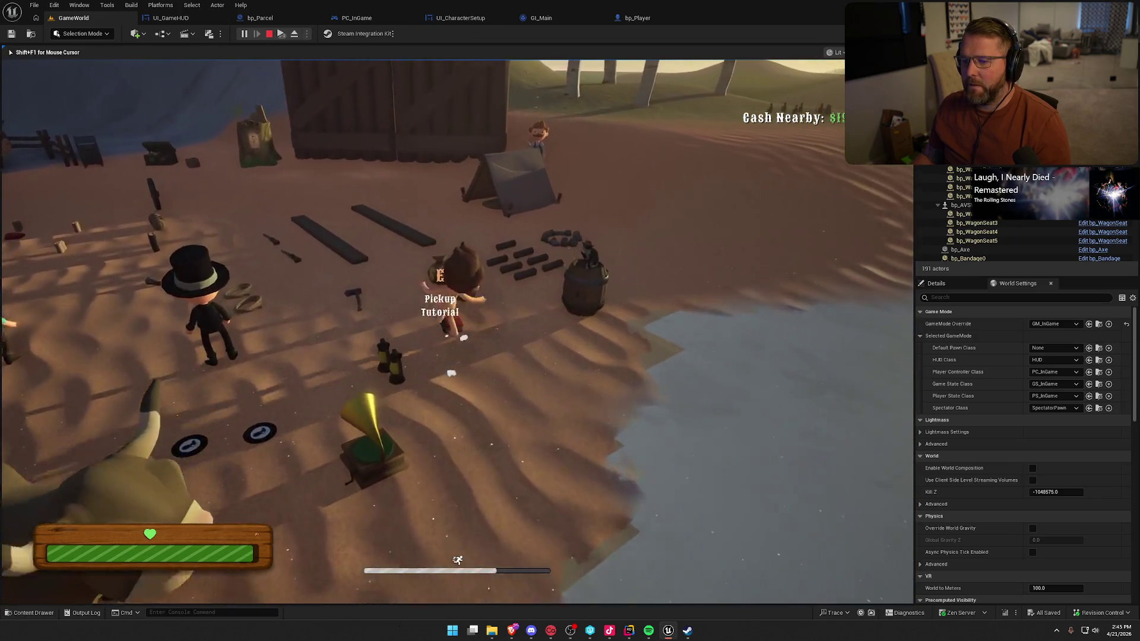
- Walk to the props, buy the $5 Bandage and use it to heal
key(w)
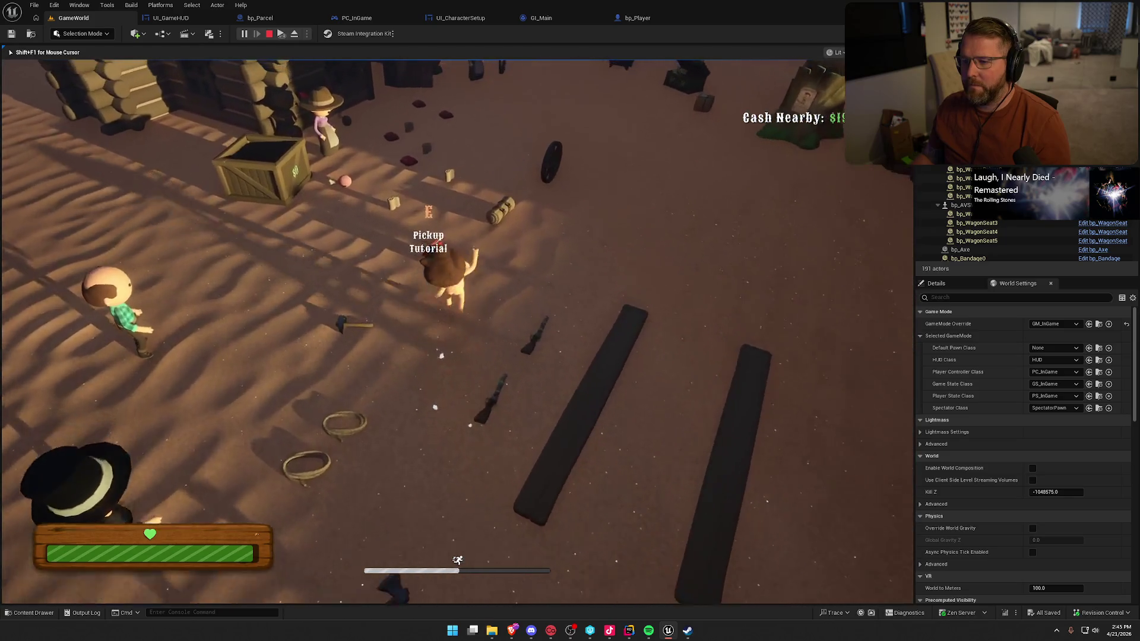
key(w)
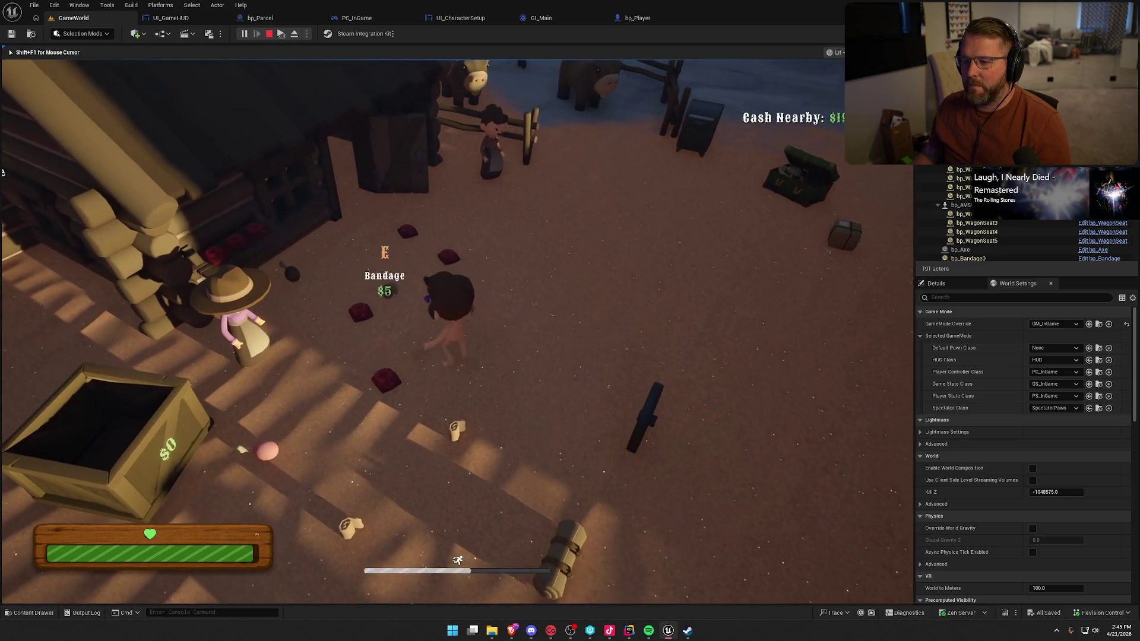
key(e)
key(w)
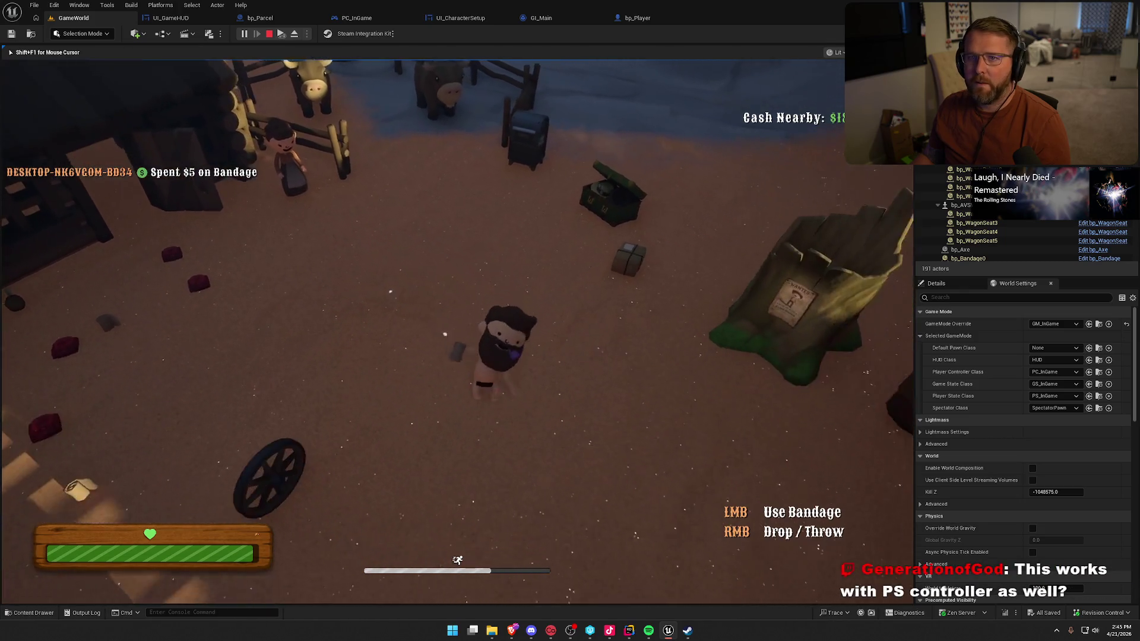
key(w)
click(422, 331)
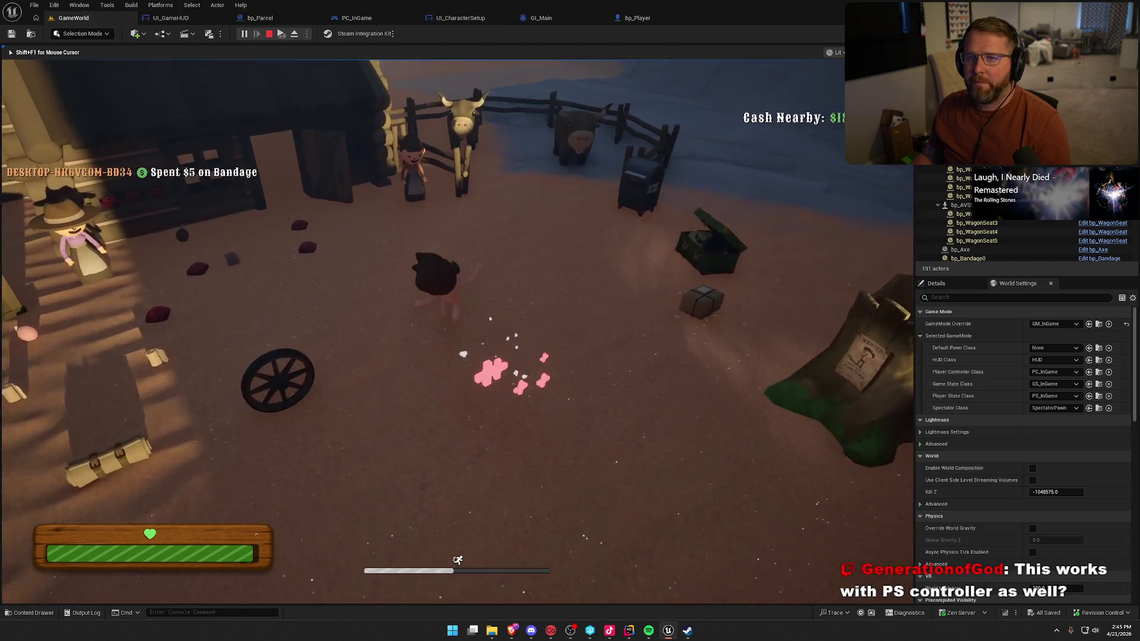
- Sprint to the tent, pick up the tall board, drop it beside the other, then stop the play test
key(w)
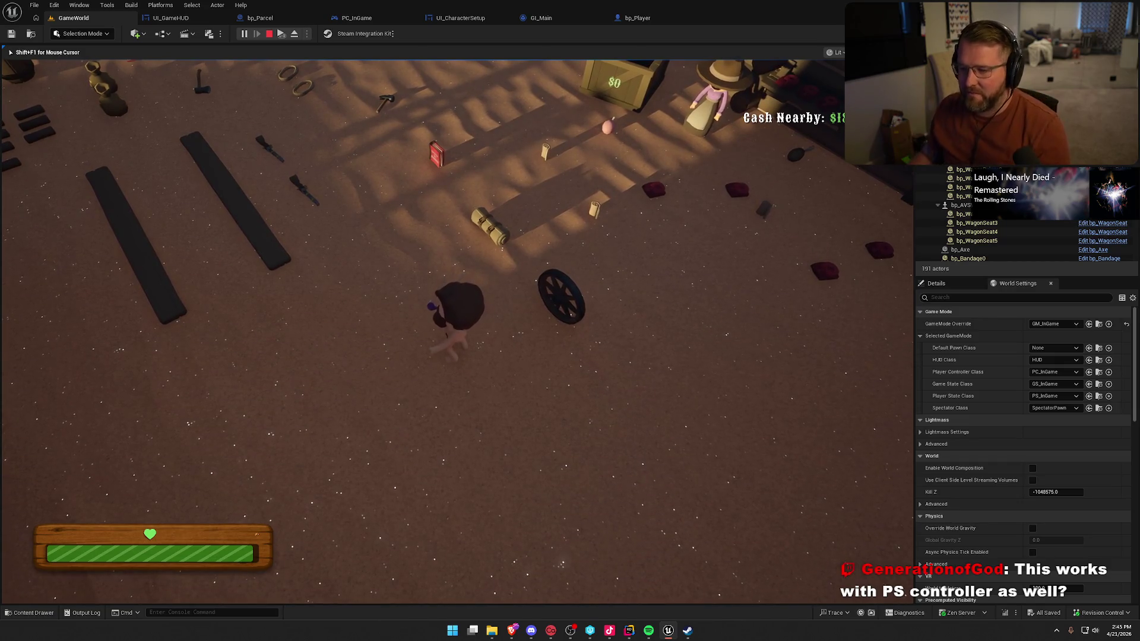
key(shift+w)
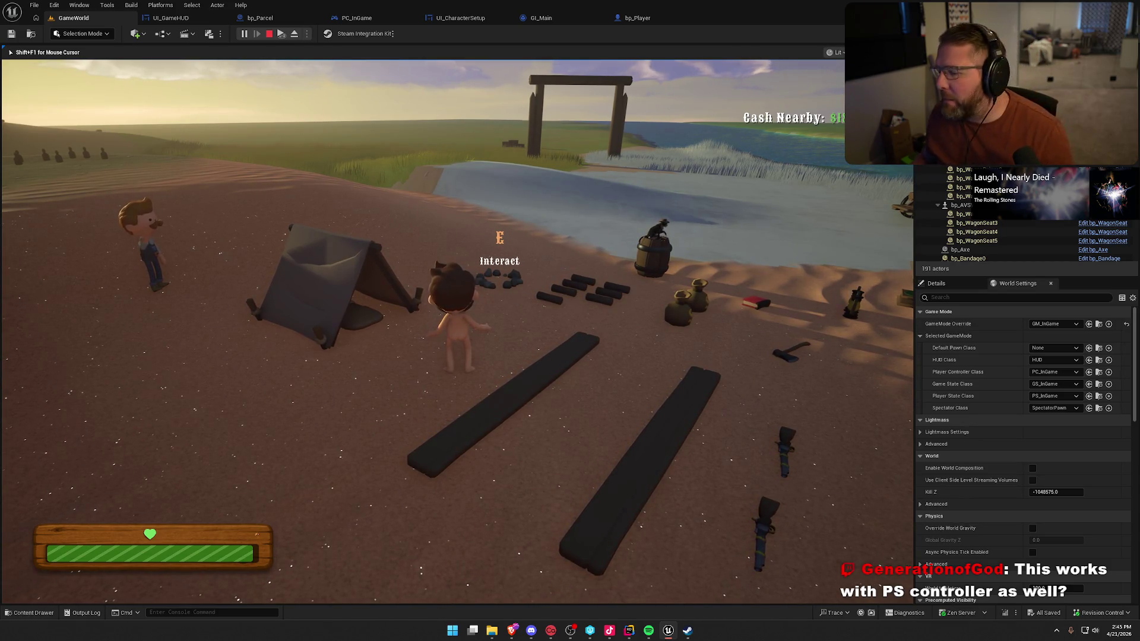
key(w)
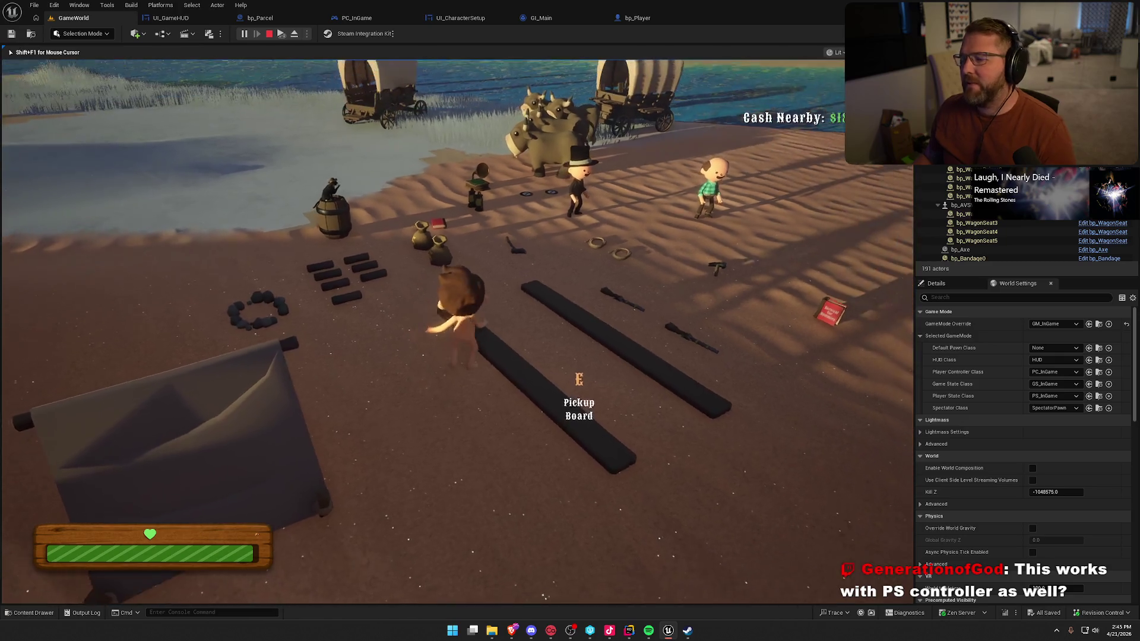
key(w)
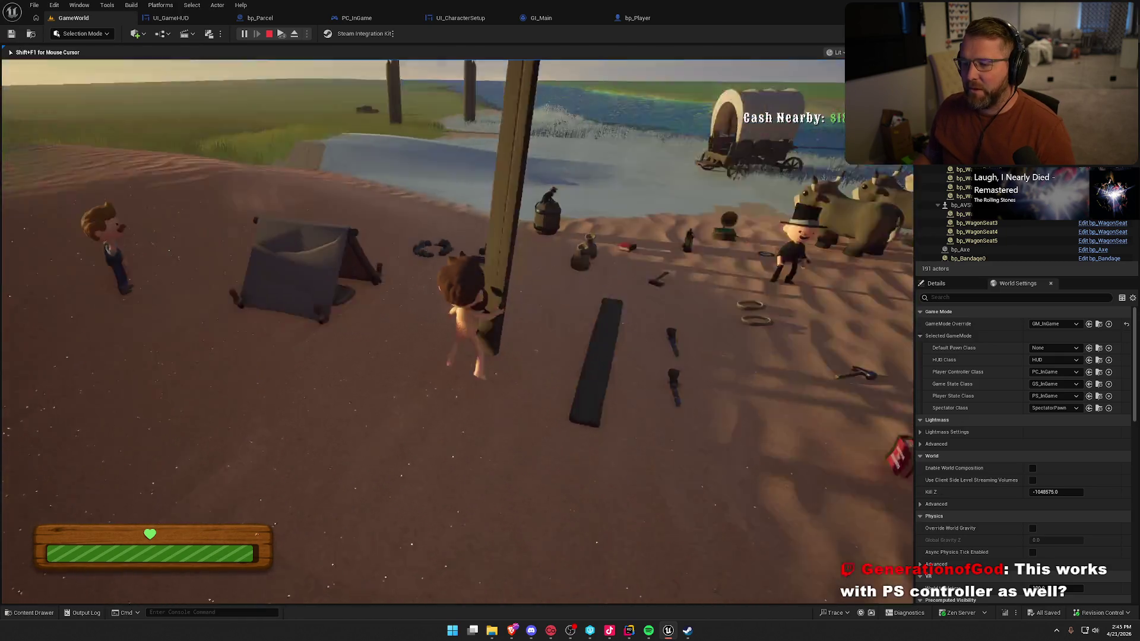
key(w)
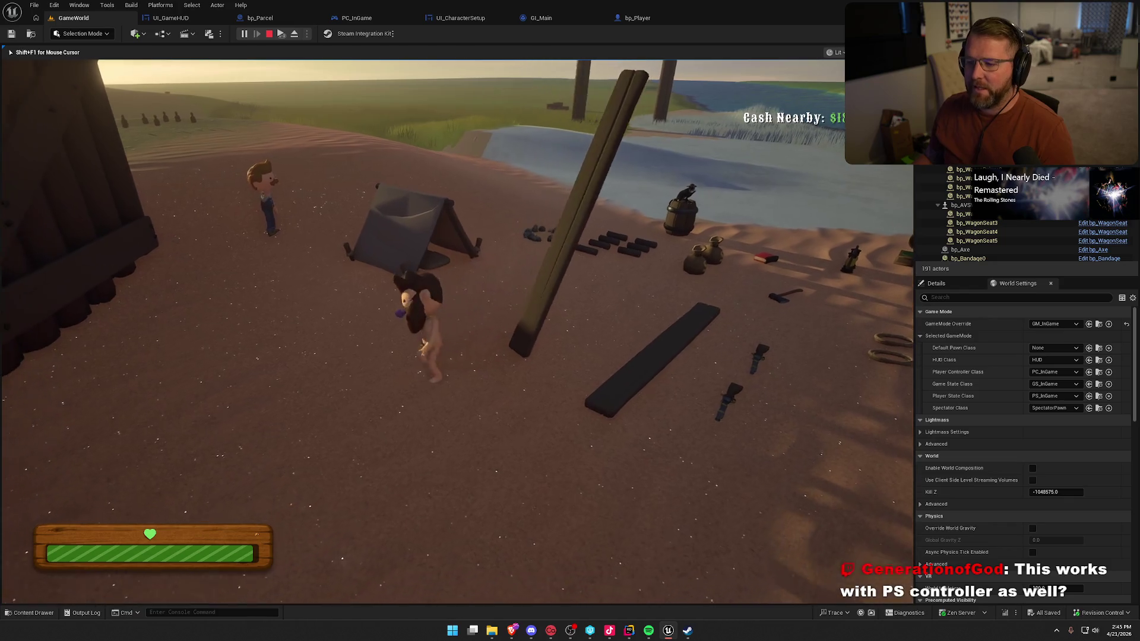
key(w)
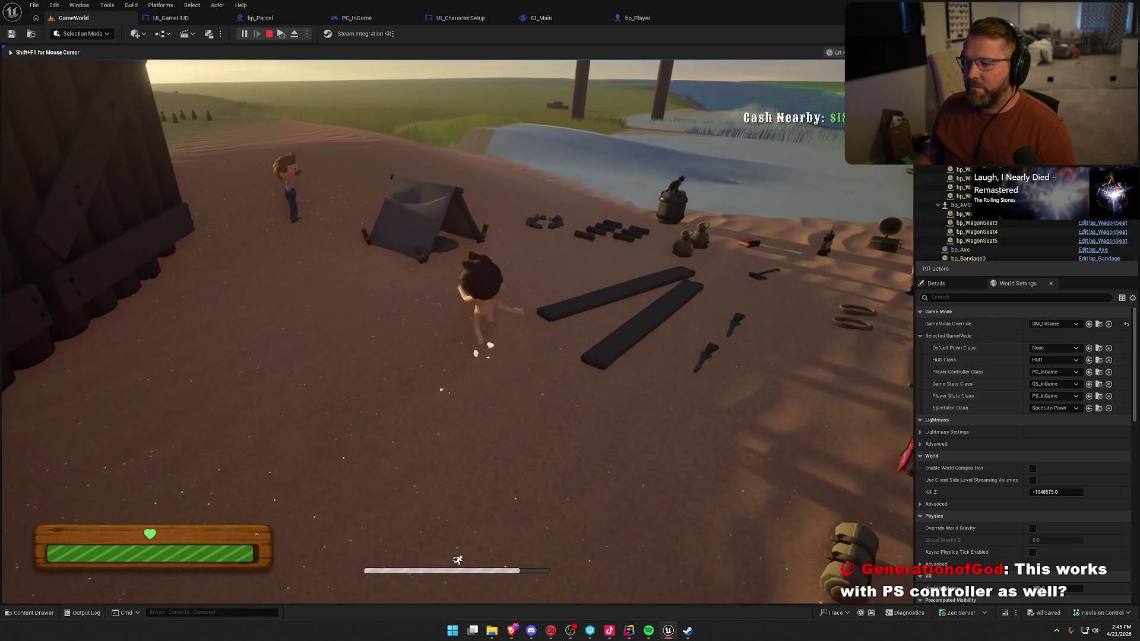
key(w)
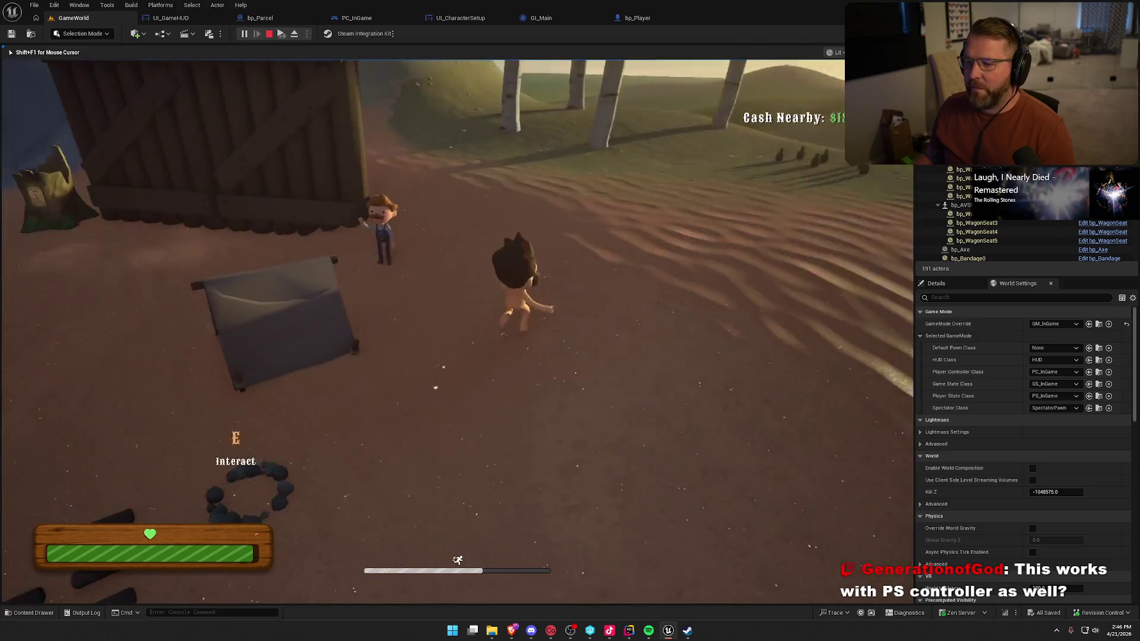
key(Escape)
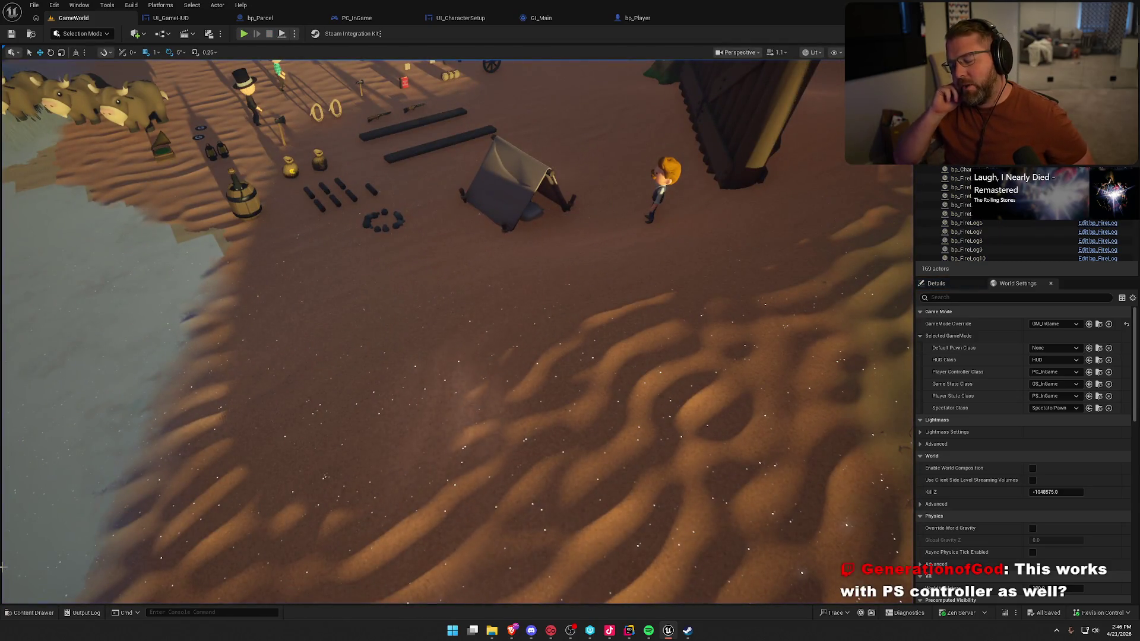
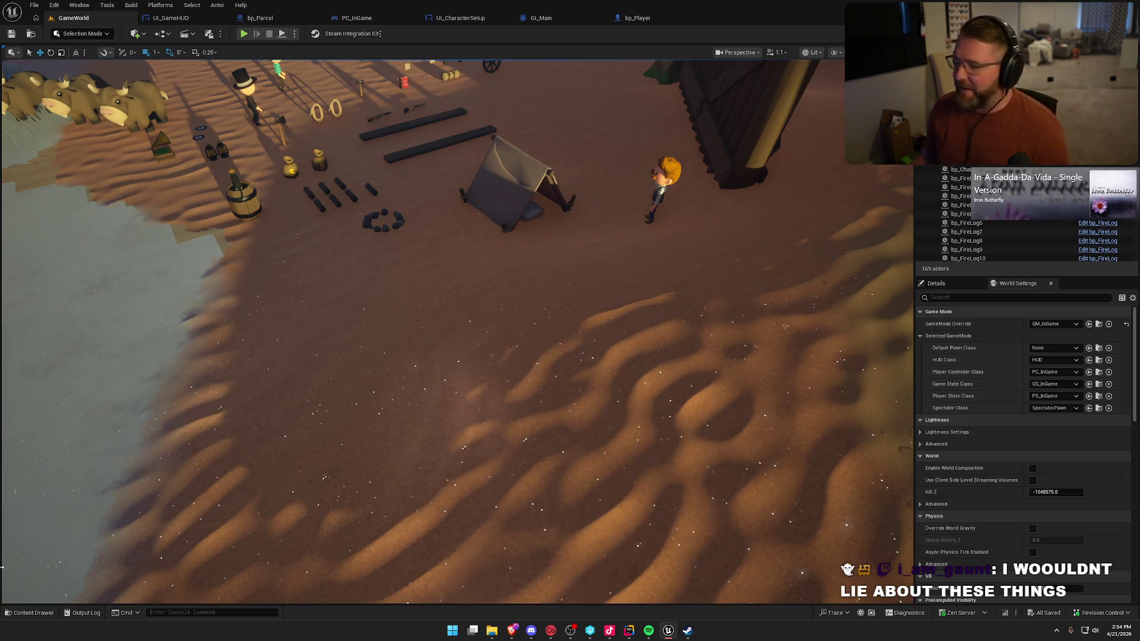
- Fly the camera back for a wide view over the camp, then open the Content Drawer on the Hats folder
mouse_move(416, 356)
mouse_down()
mouse_move(415, 439)
mouse_move(416, 410)
mouse_up()
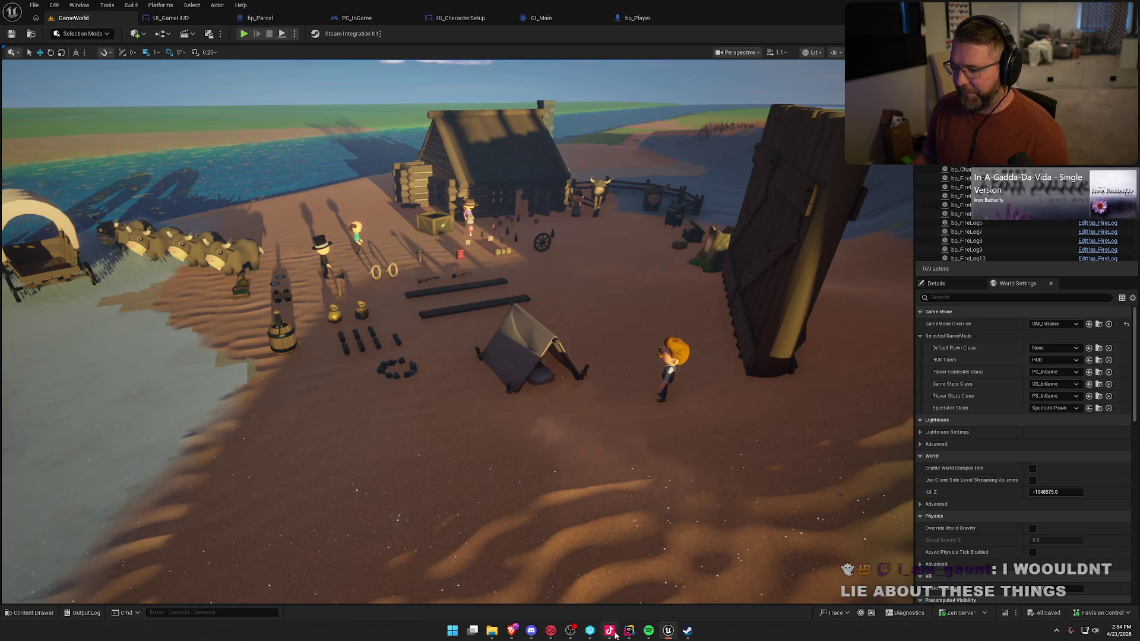
mouse_move(629, 635)
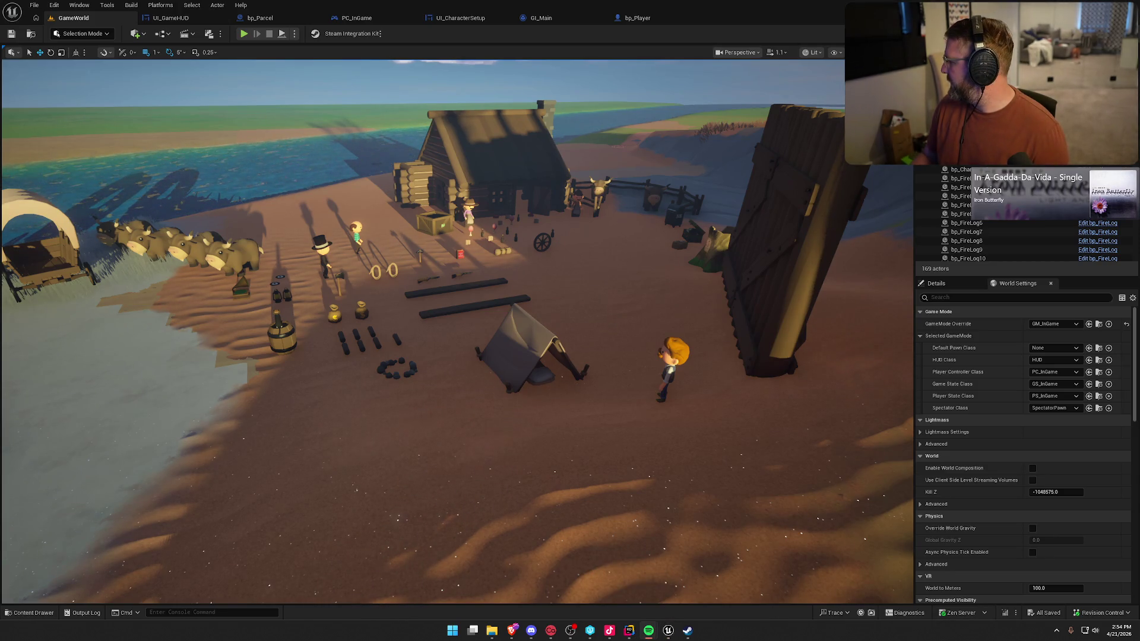
mouse_move(729, 328)
mouse_down()
mouse_move(734, 237)
mouse_move(734, 273)
mouse_move(734, 255)
mouse_up()
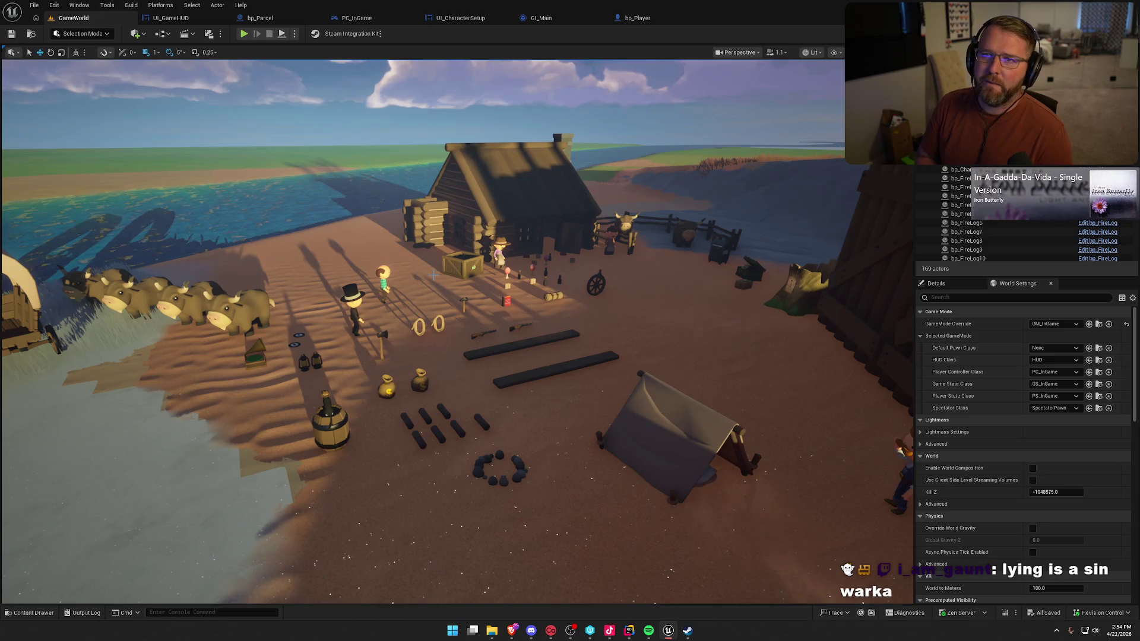
mouse_move(482, 292)
mouse_down()
mouse_move(482, 320)
mouse_move(481, 279)
mouse_move(482, 291)
mouse_up()
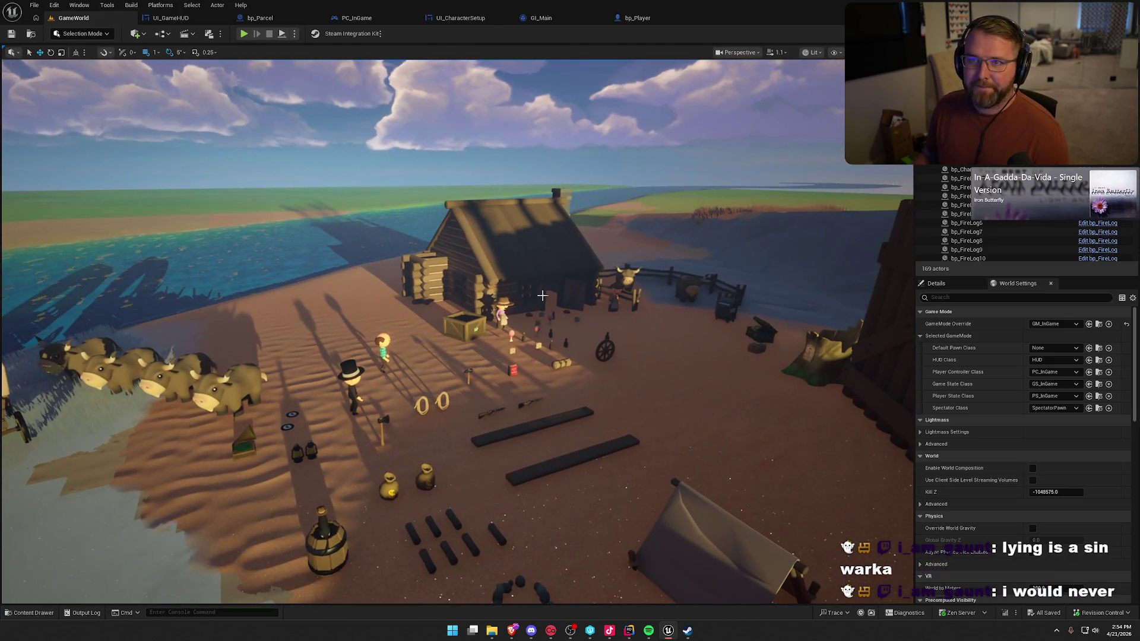
key(ctrl+space)
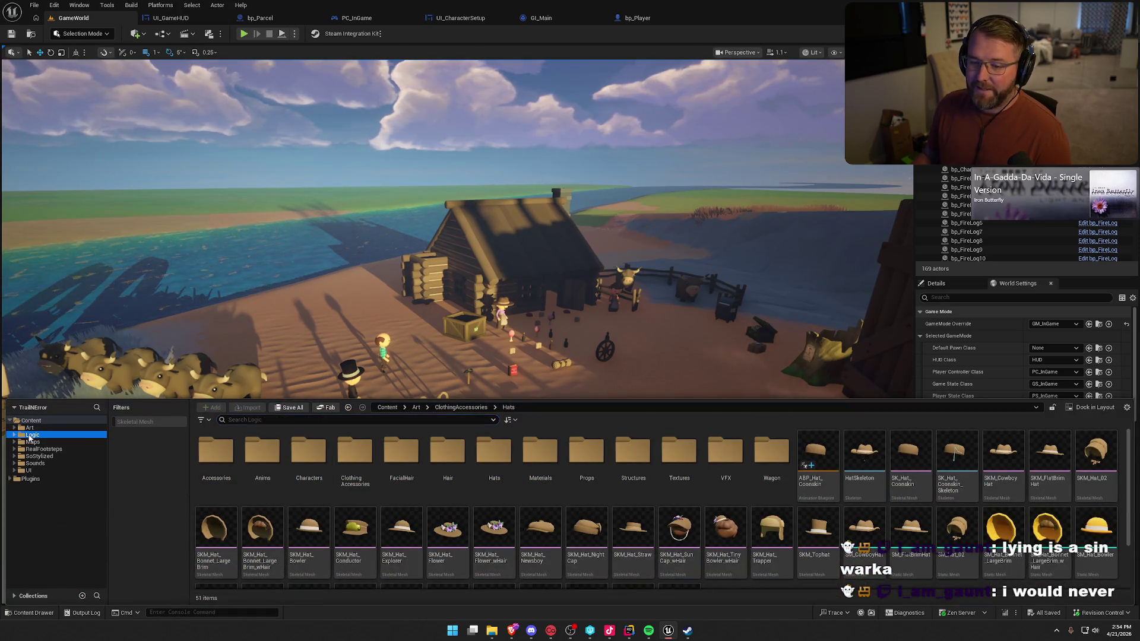
- Browse the Logic and Maps folders, then move the camera closer over the camp
click(33, 435)
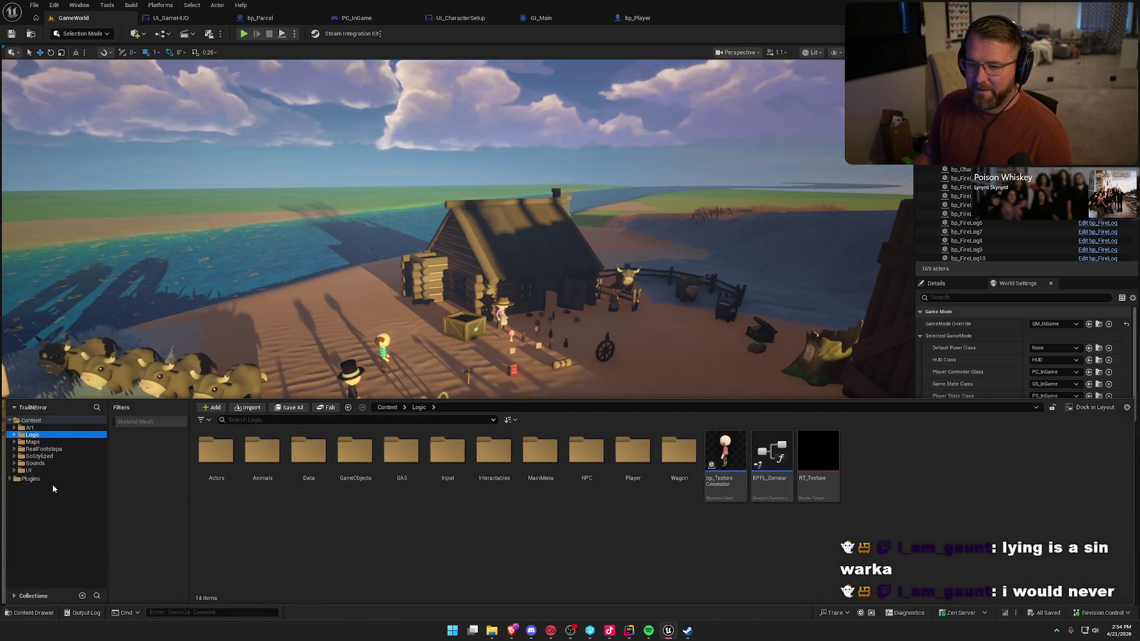
click(44, 443)
click(40, 436)
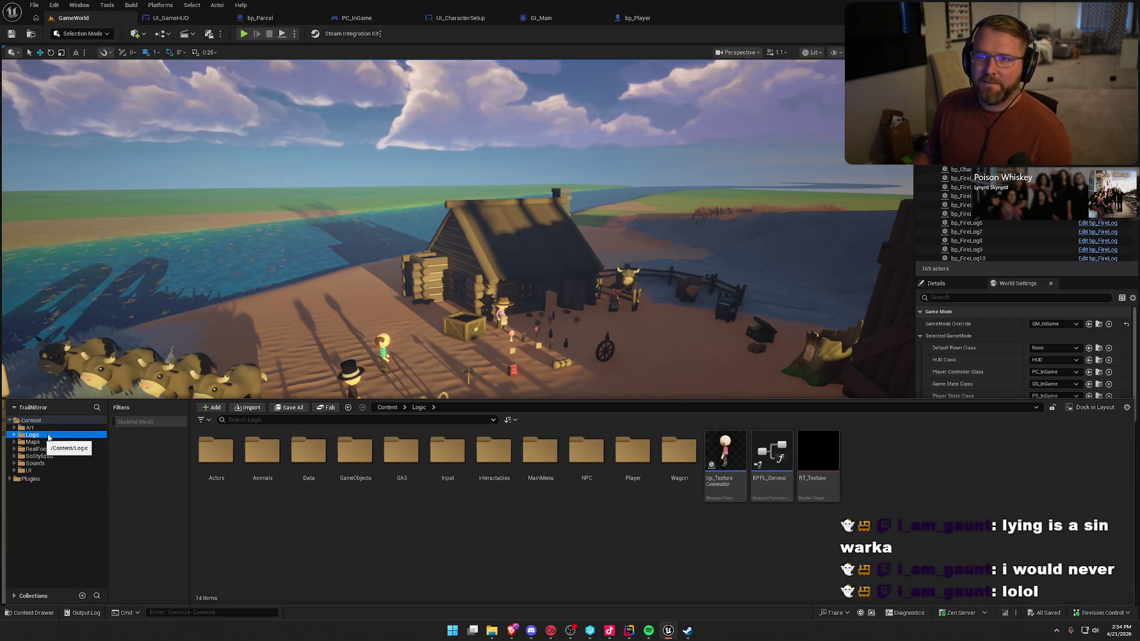
drag(416, 237, 440, 214)
drag(507, 277, 493, 273)
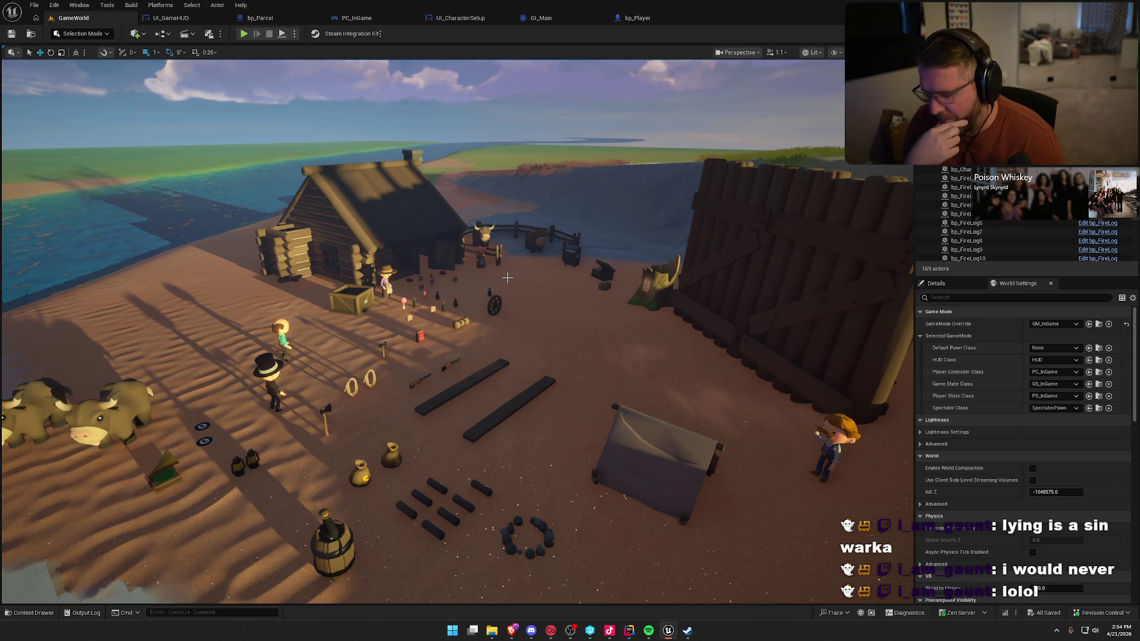
- Launch Notion from system search
key(super)
text(notion)
key(Return)
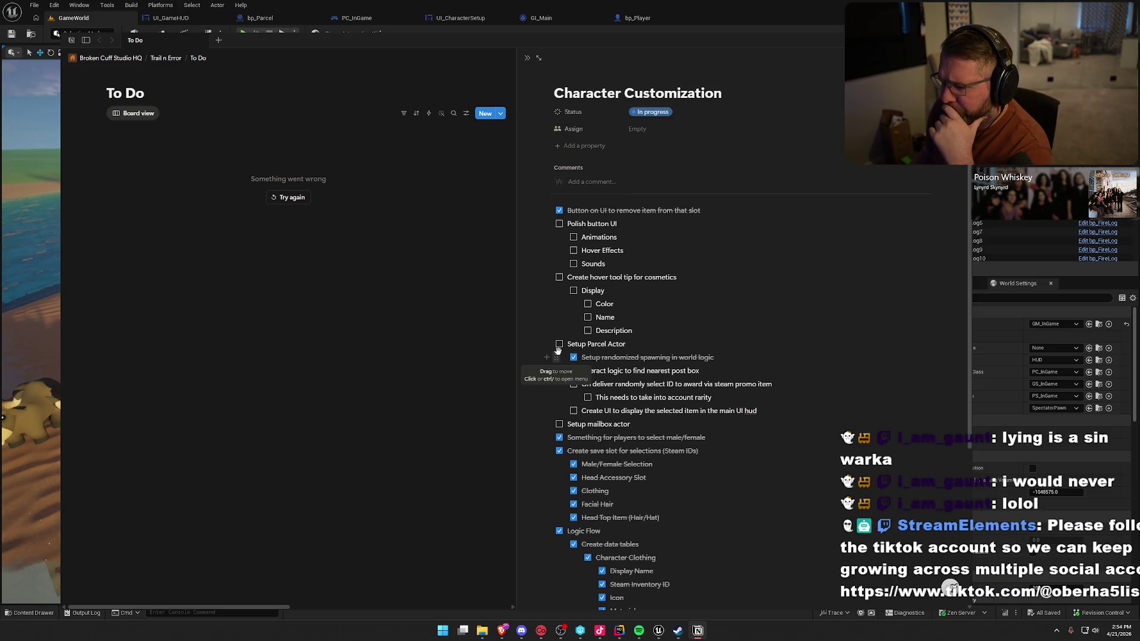
- Check off the post box, random ID, rarity and UI subtasks, Setup mailbox actor and Setup Parcel Actor
click(574, 371)
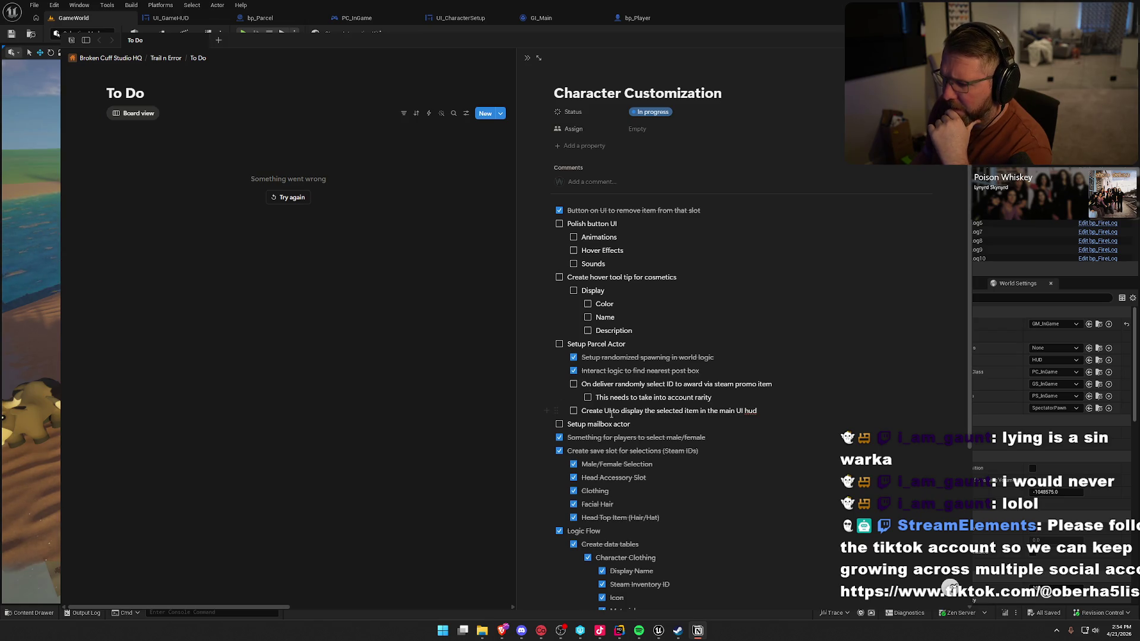
click(573, 384)
click(588, 398)
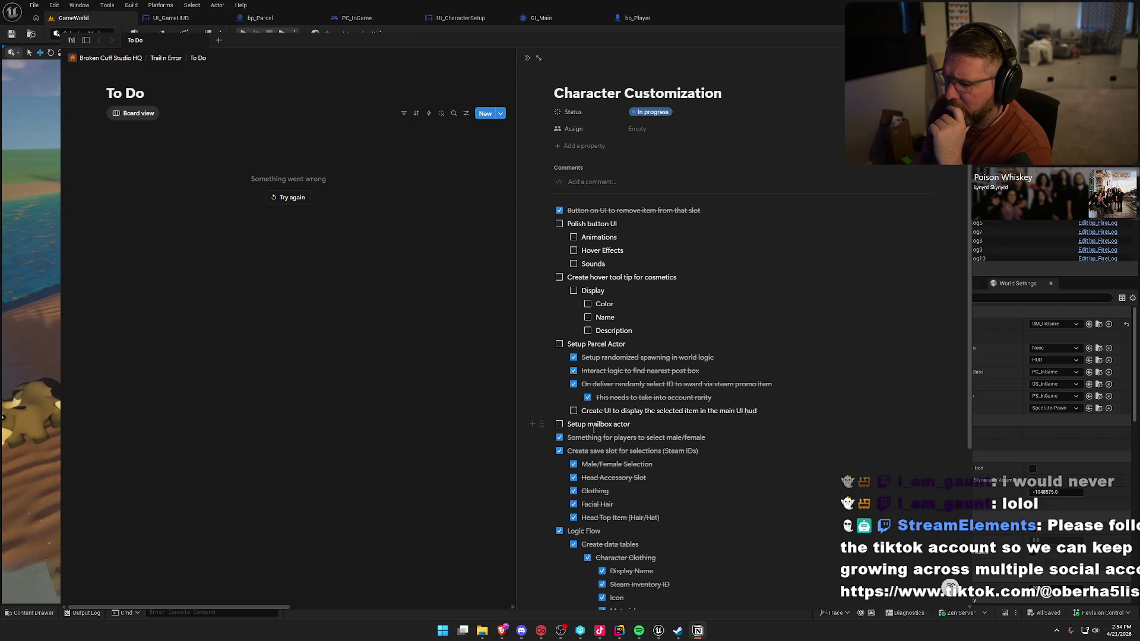
click(574, 411)
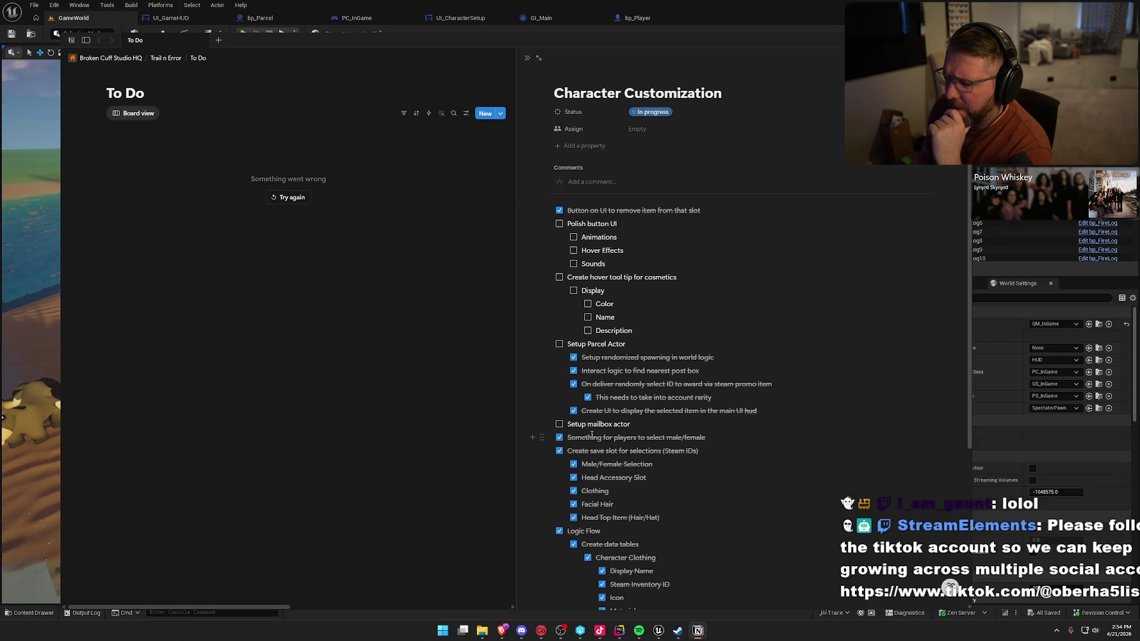
click(560, 425)
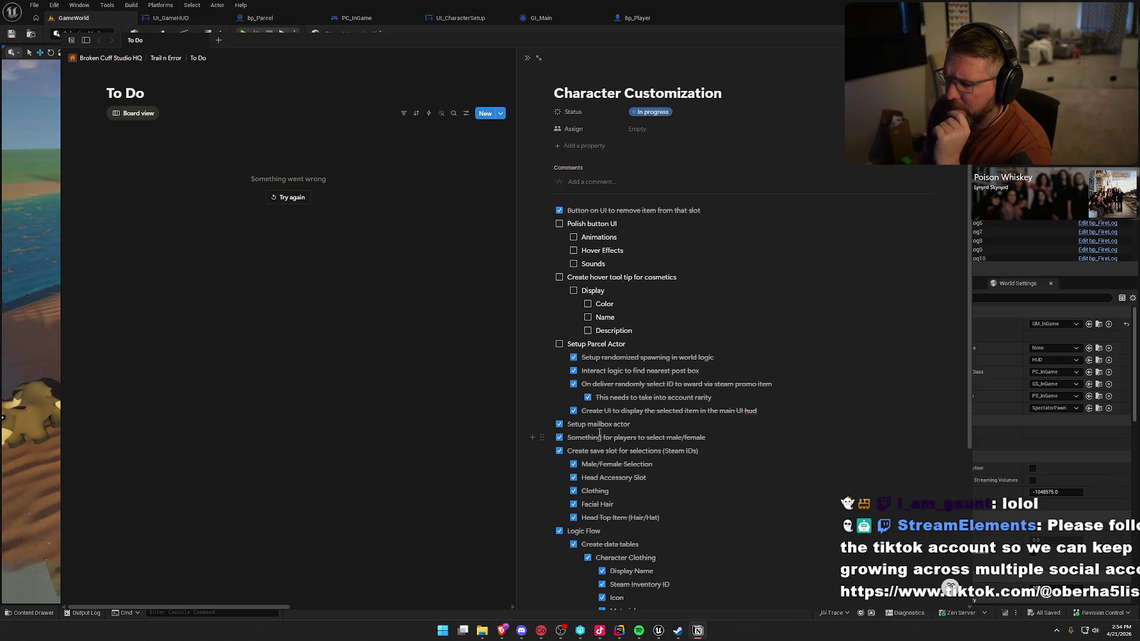
click(560, 344)
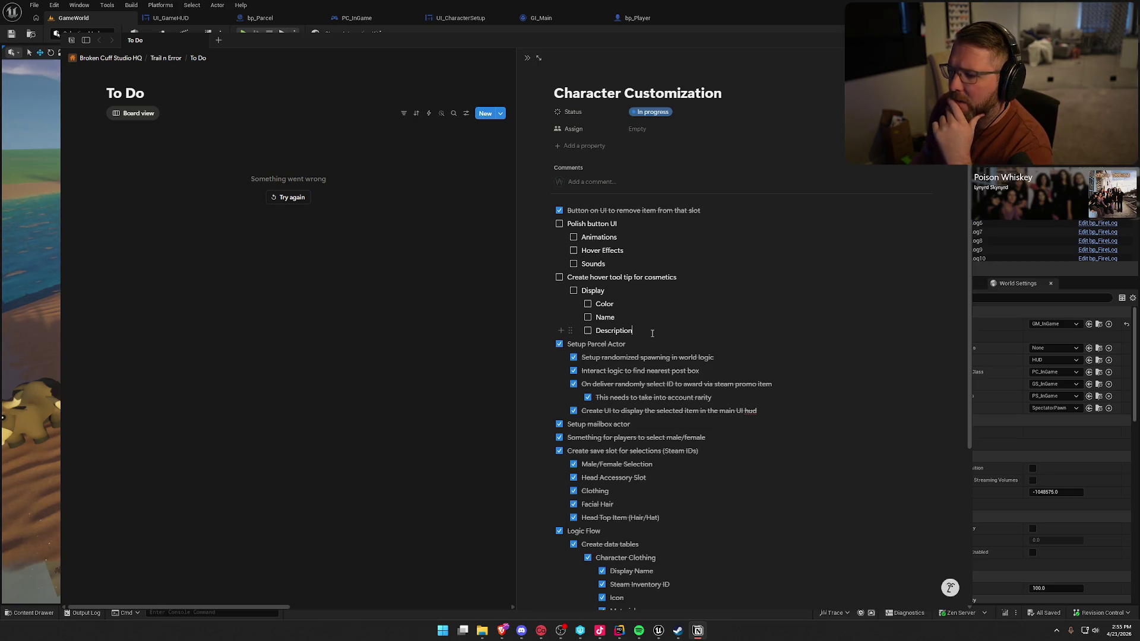
- Add a top-level to-do 'Create que system for unlocks (so they dont play at the same time)'
key(Return)
key(shift+Tab)
key(shift+Tab)
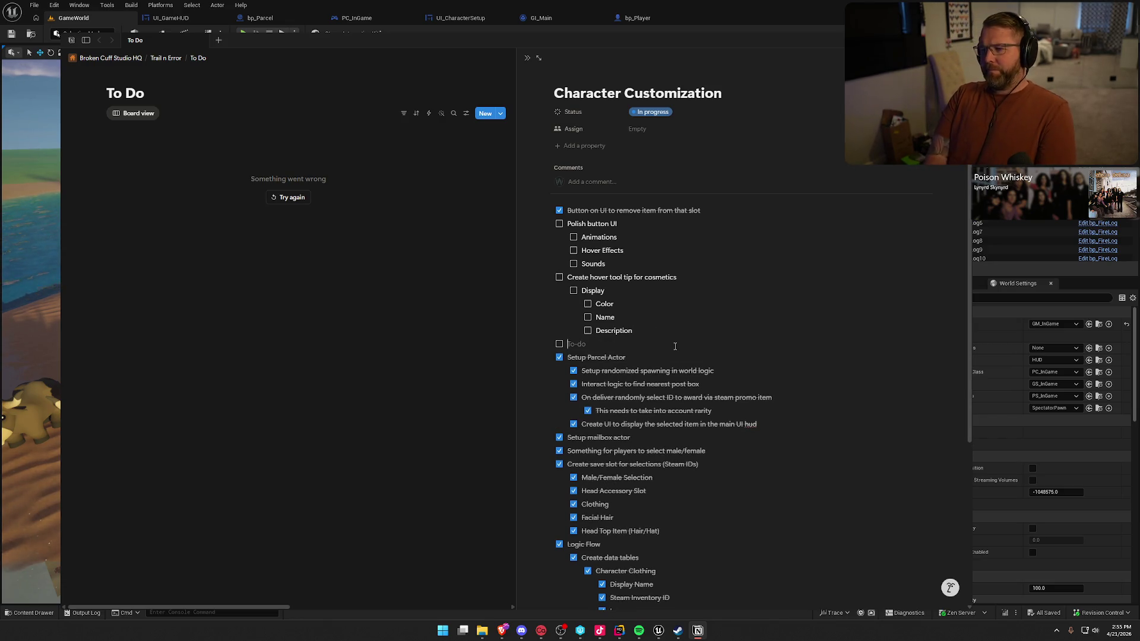
text(Crea)
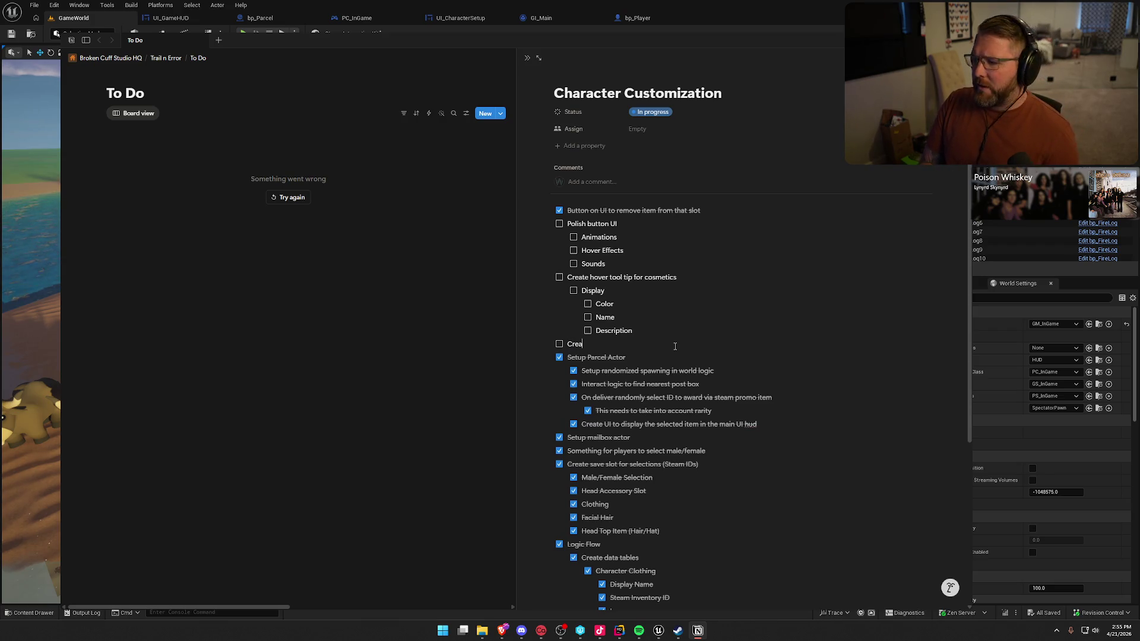
text(c)
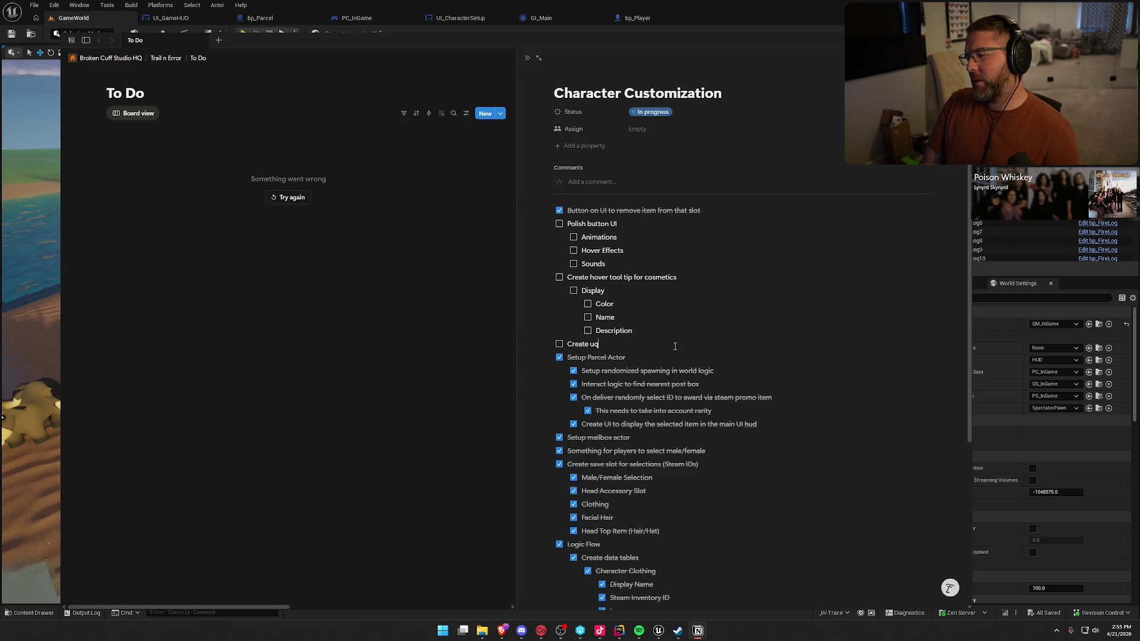
text(ystem for u)
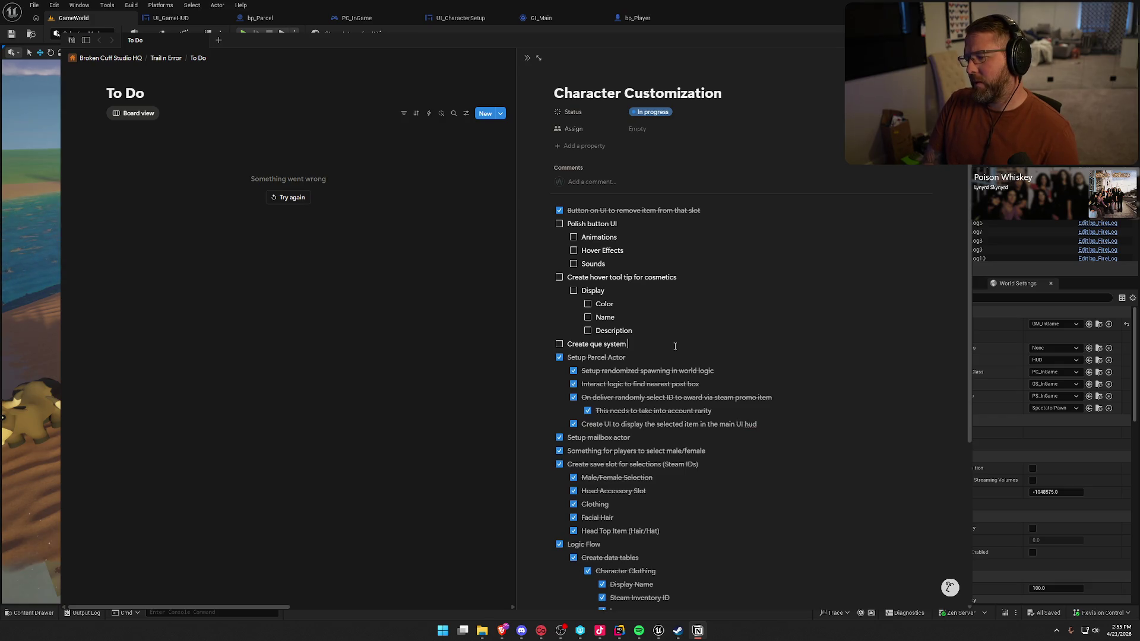
key(BackSpace)
text(ock)
key(BackSpace)
key(BackSpace)
key(BackSpace)
text(ocks (so they dont c)
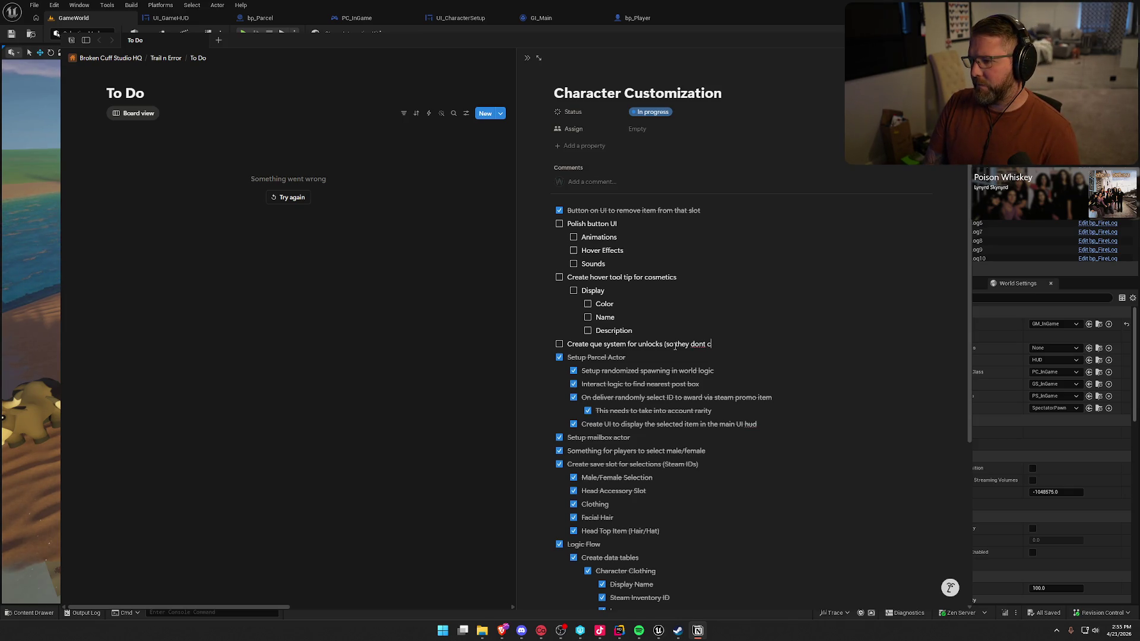
key(BackSpace)
text(play)
text( at the same time)
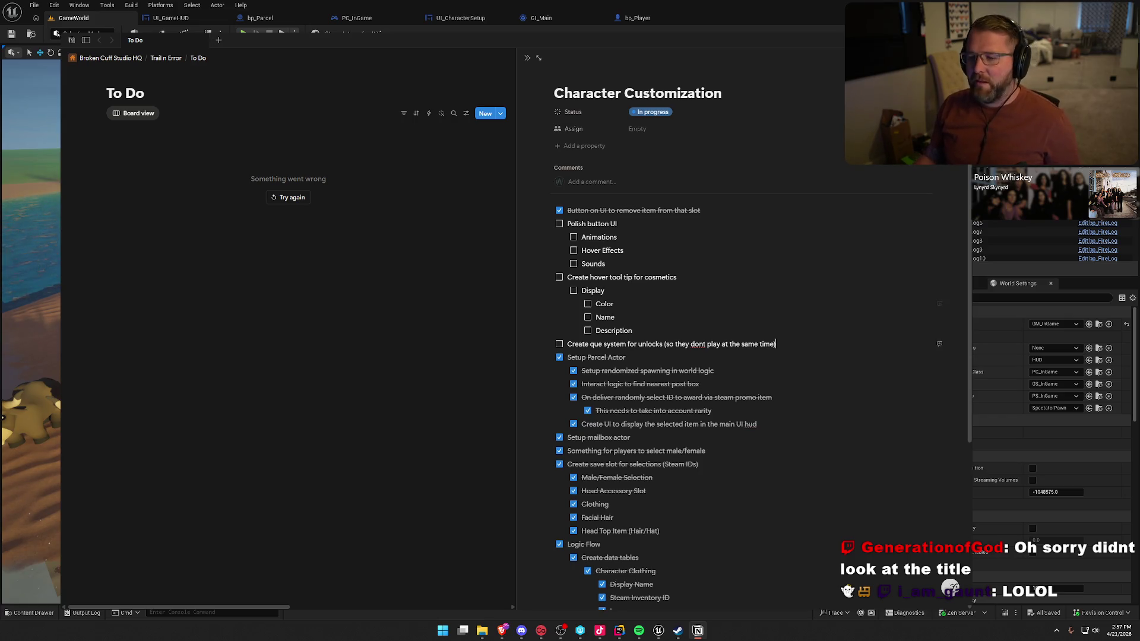
click(291, 201)
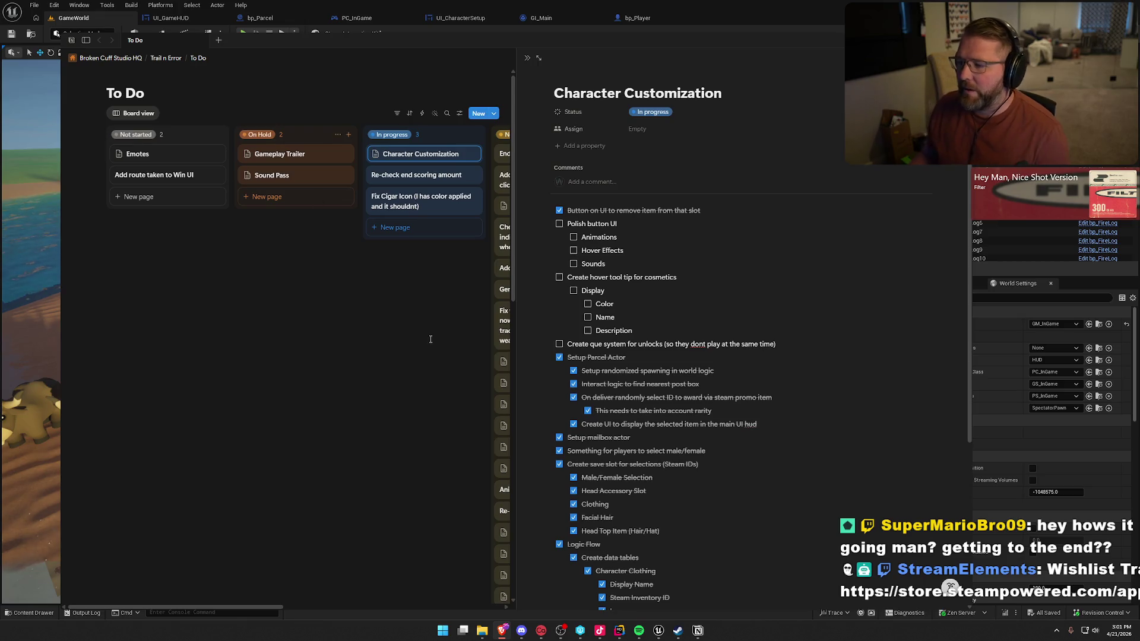
- Switch from the Notion to-do board back to the Unreal Editor camp level
key(alt+Tab)
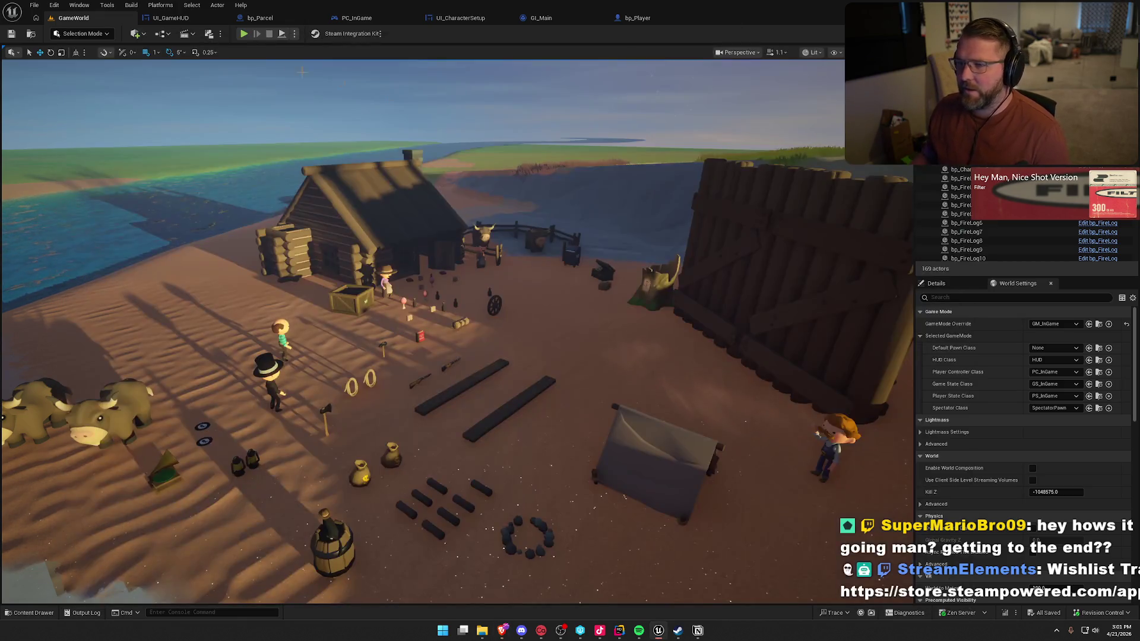
- Play in editor, run to the deposit box and deliver the parcel to unlock the Neckerchief
key(alt+p)
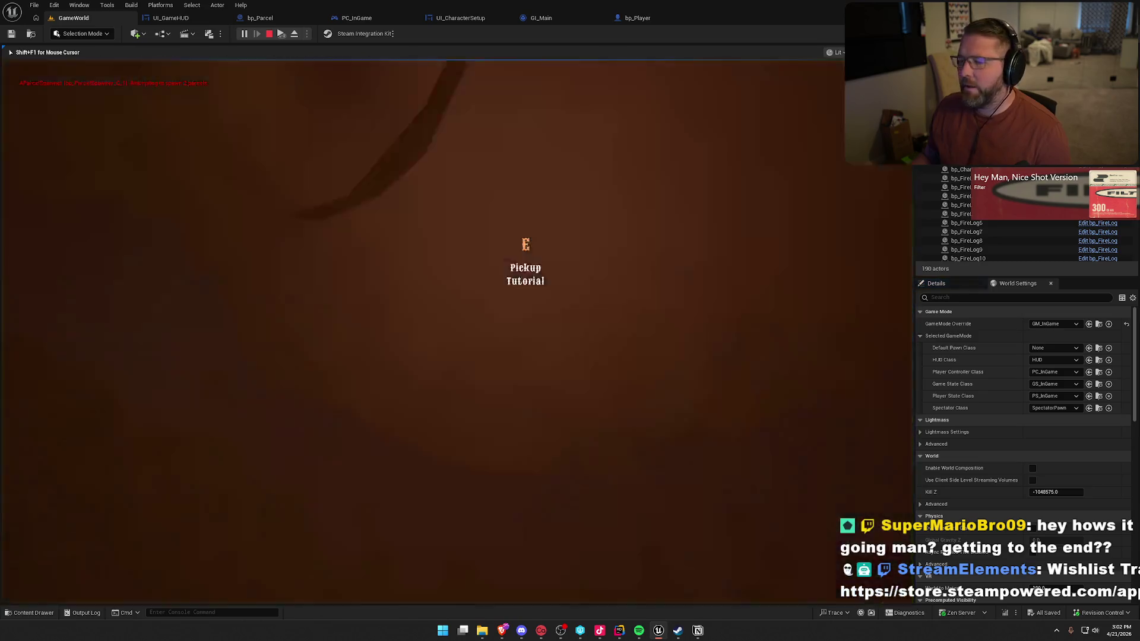
key(w)
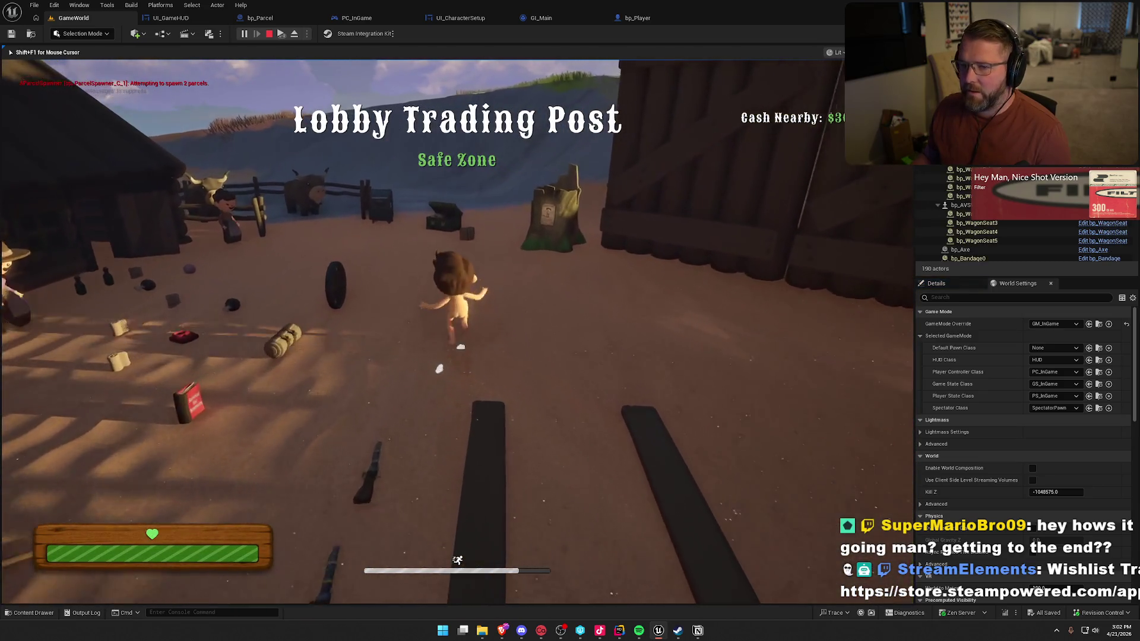
key(w)
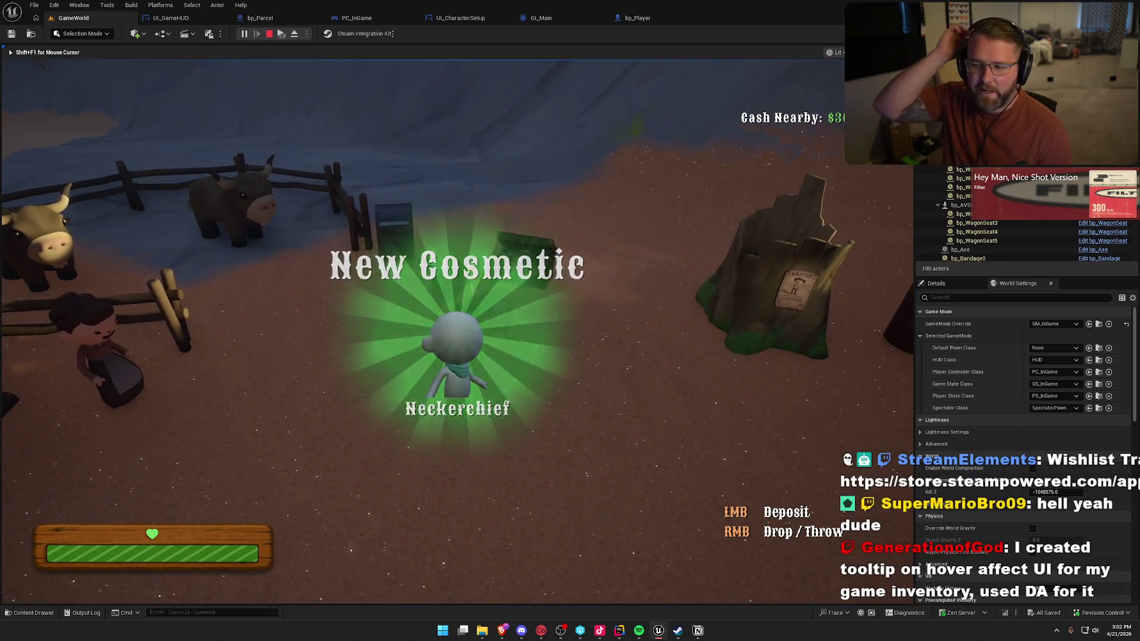
right_click(499, 308)
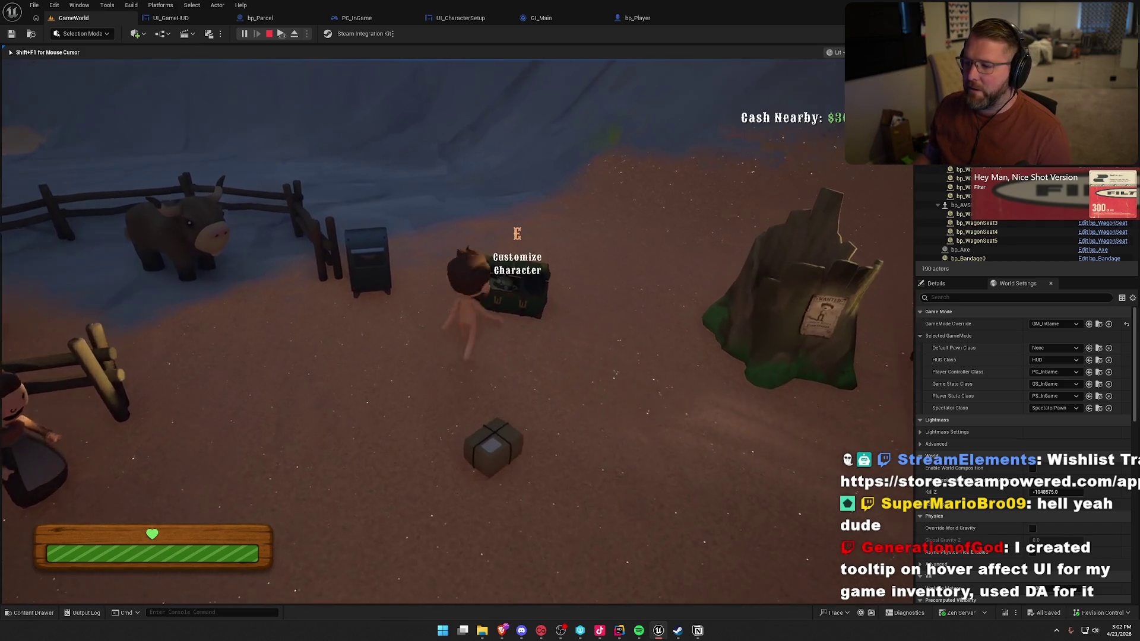
key(e)
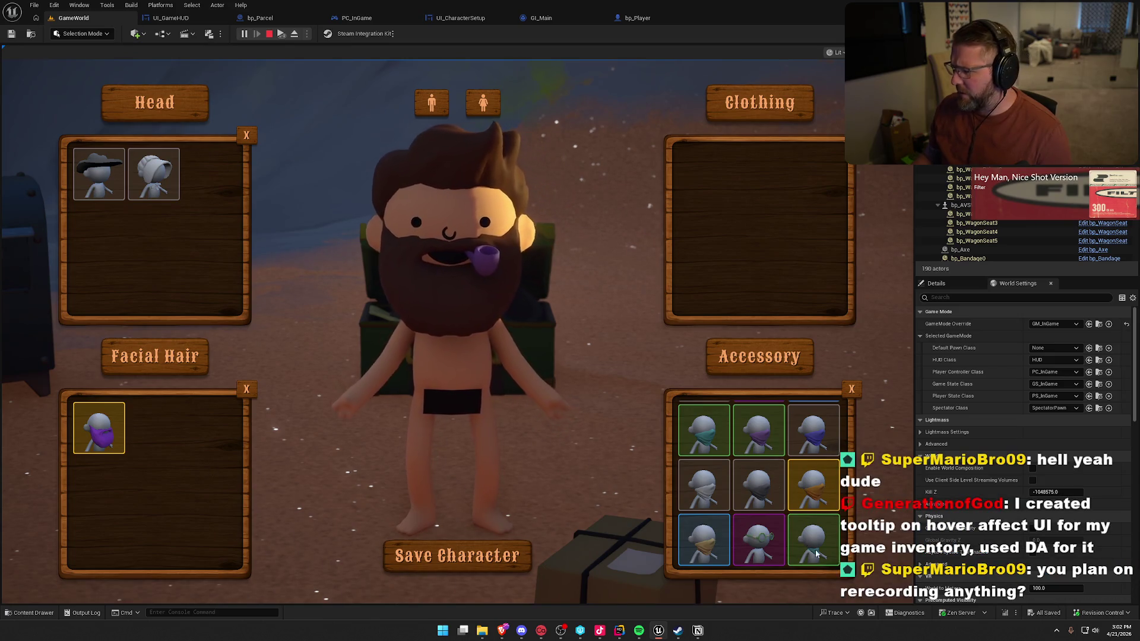
- Equip the teal Neckerchief and save the character, then stop play and switch to Notion
click(246, 389)
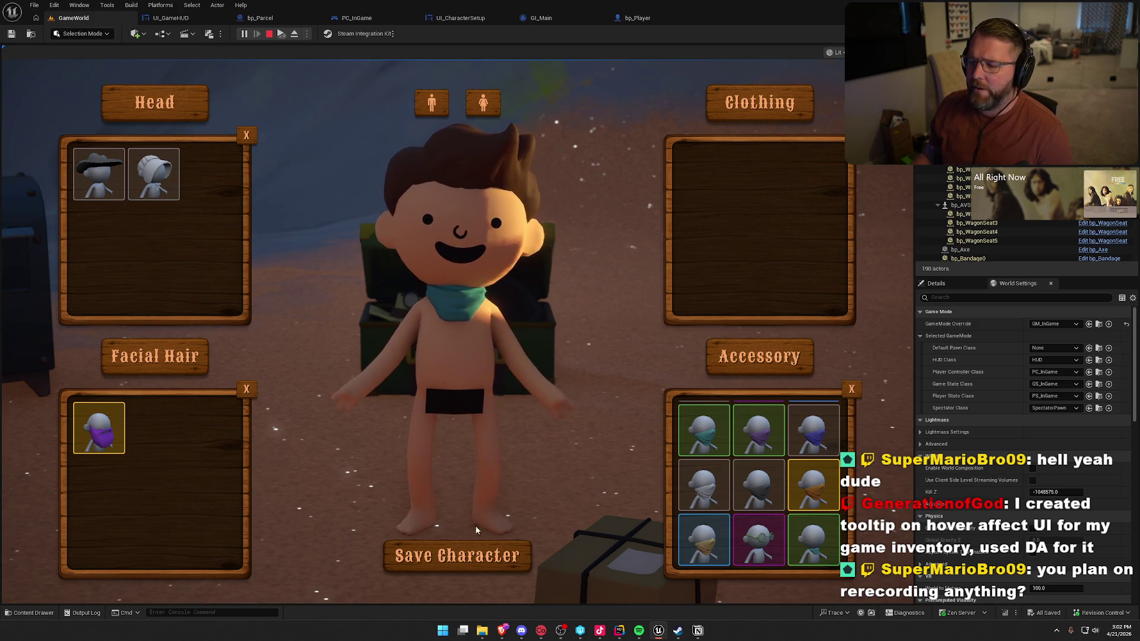
click(457, 555)
key(w)
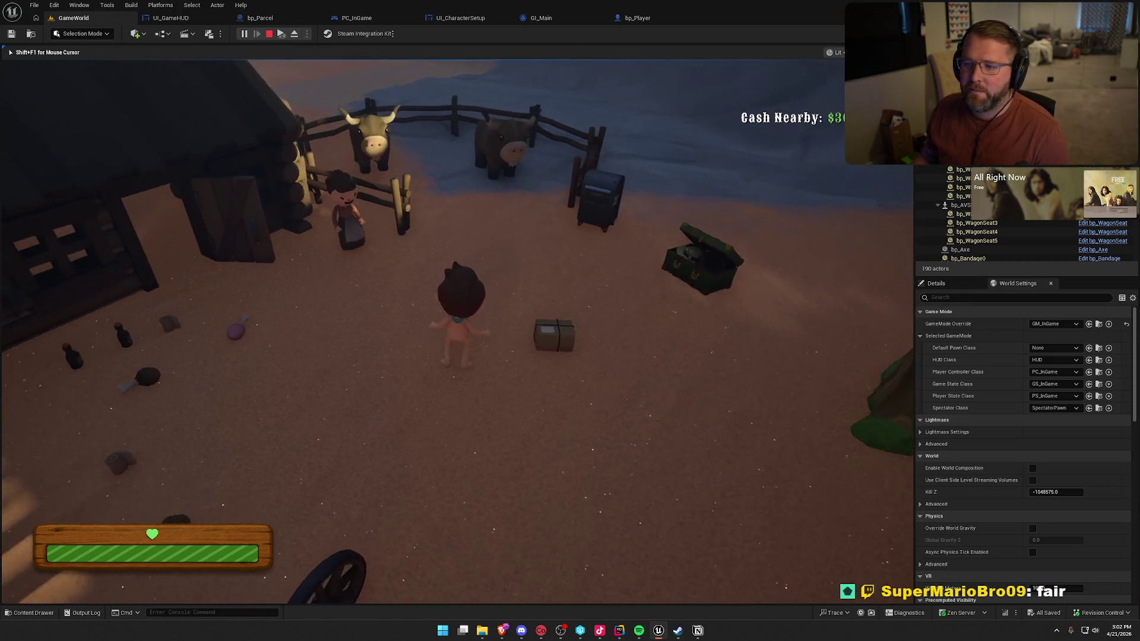
key(e)
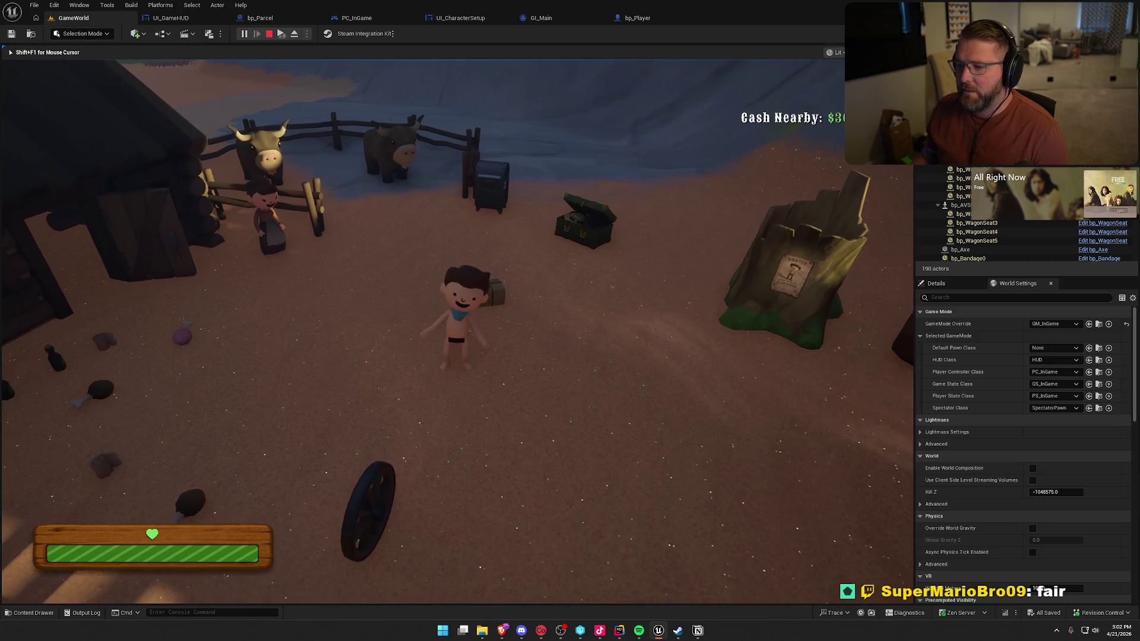
key(Escape)
click(698, 631)
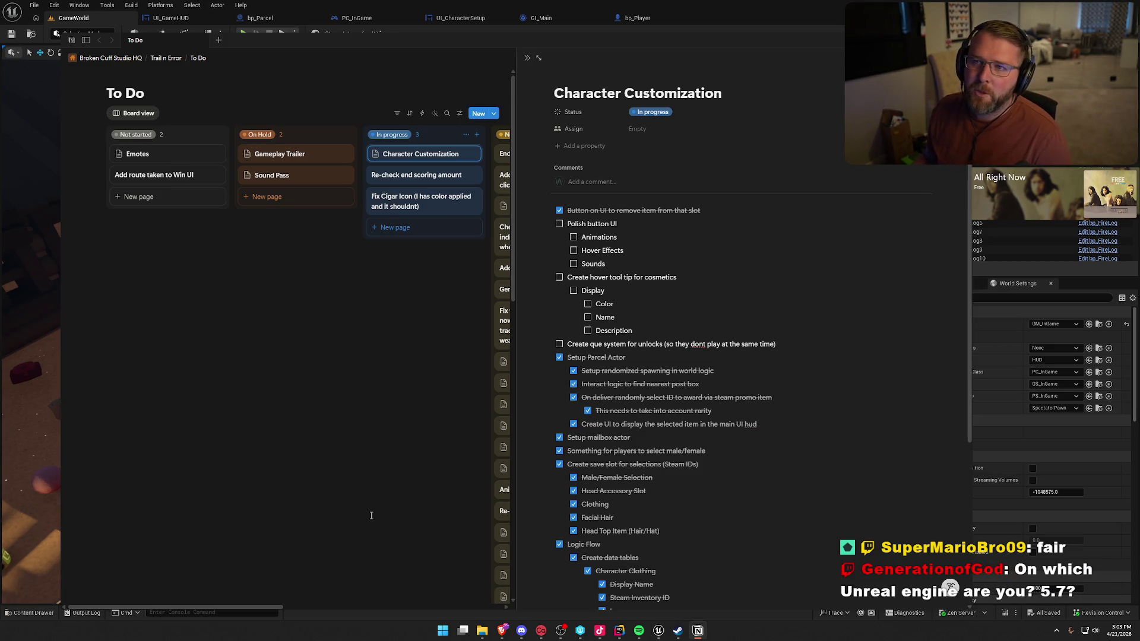
- Bring the Unreal Editor camp level viewport back in front of Notion
click(707, 18)
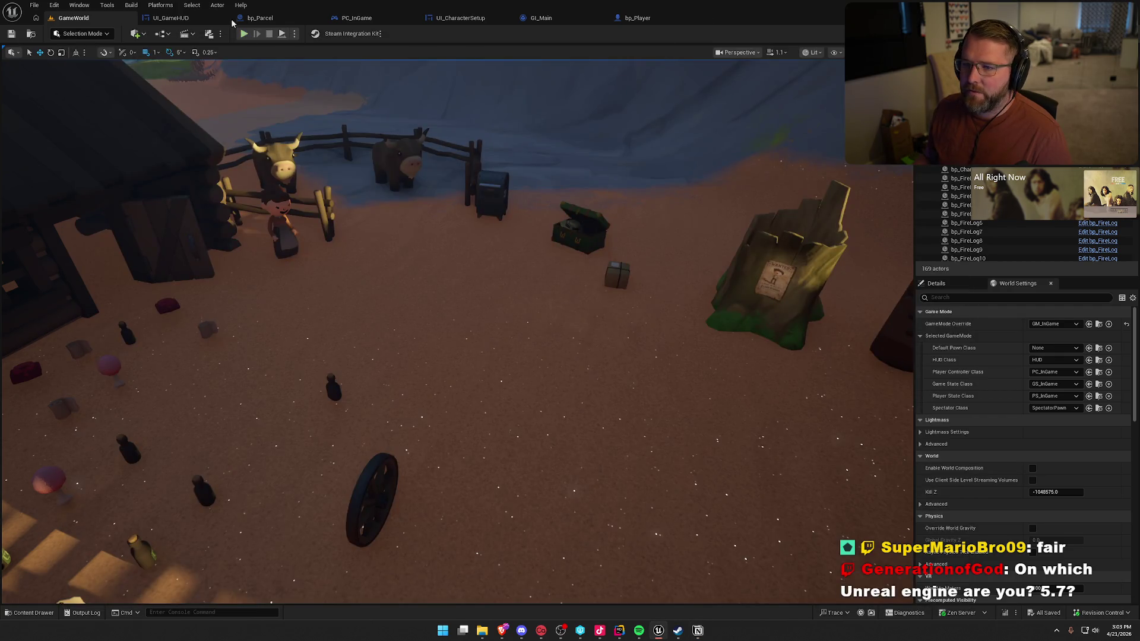
- Check the engine version under Help > About Unreal Editor
click(240, 5)
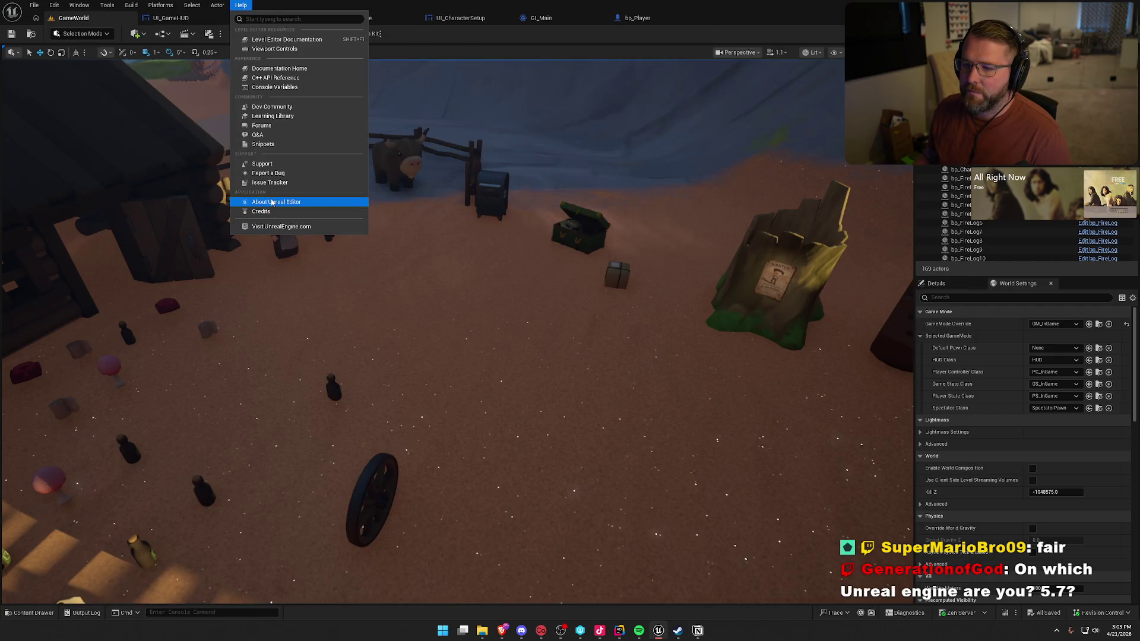
click(271, 202)
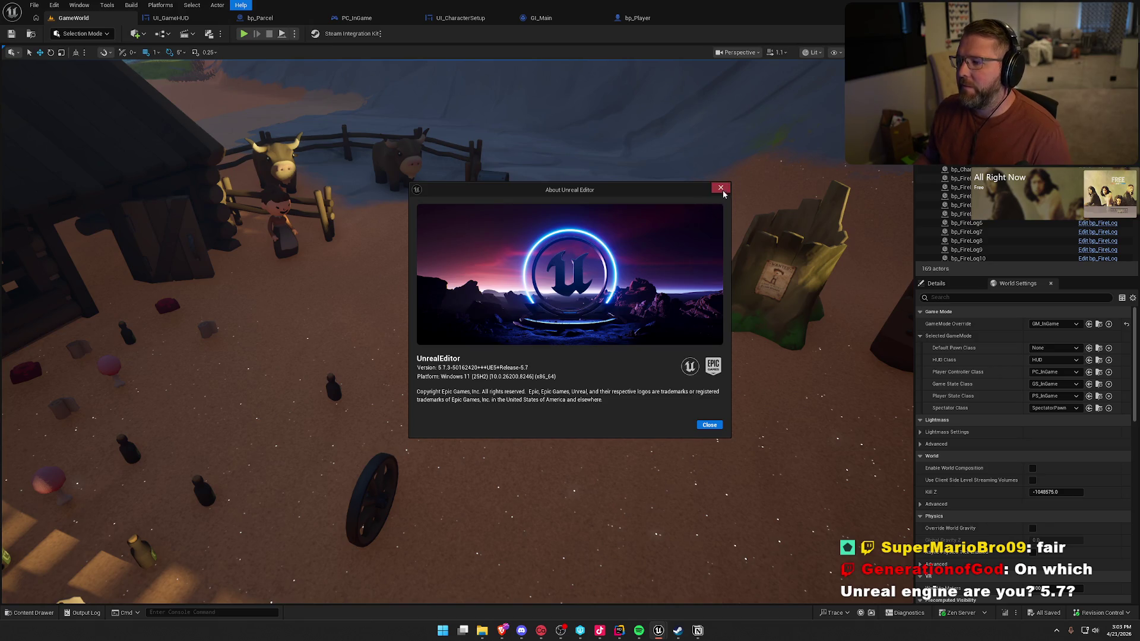
click(721, 189)
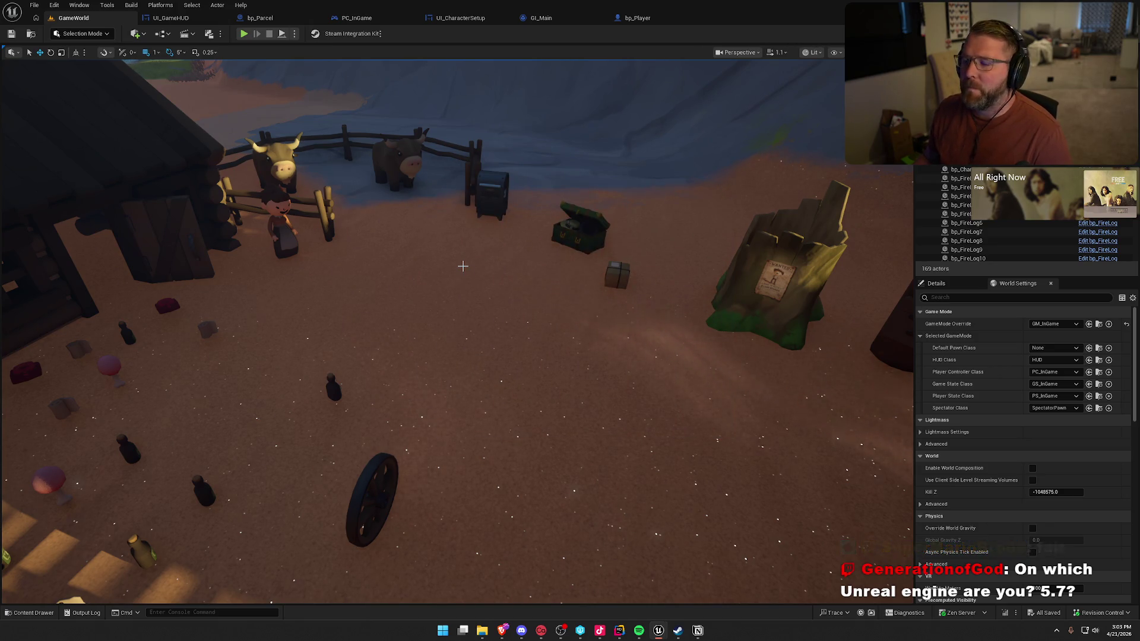
- Orbit around the cabin and fenced cattle pen, then open the Content Drawer
scroll(463, 266, down, 6)
mouse_move(463, 266)
mouse_down()
mouse_move(309, 268)
mouse_move(481, 260)
mouse_up()
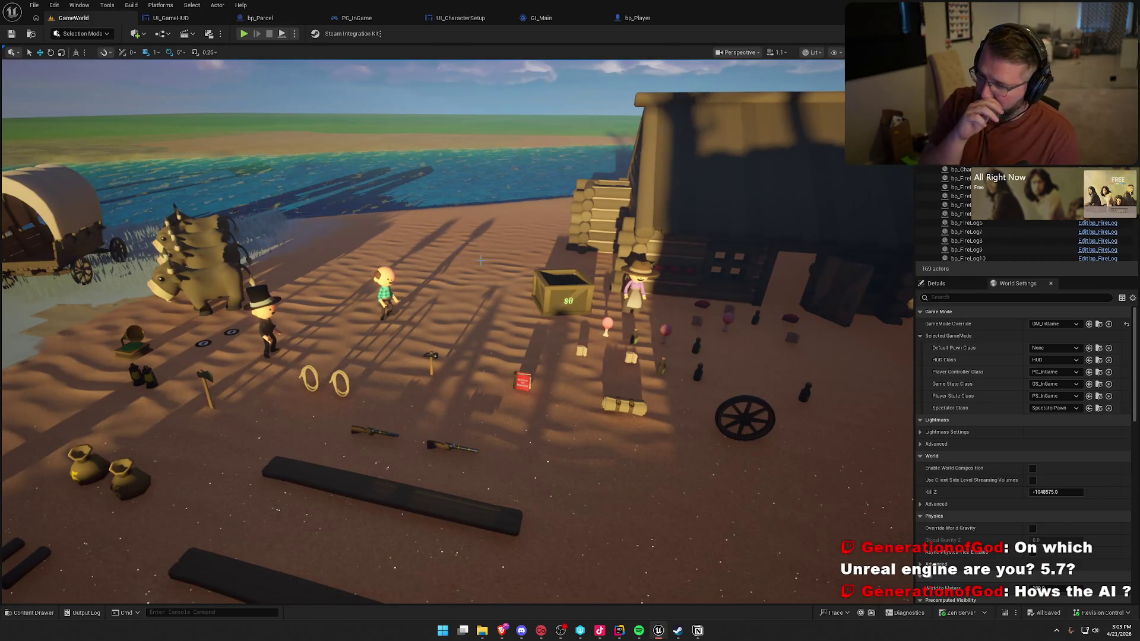
drag(452, 267, 617, 267)
drag(475, 291, 445, 333)
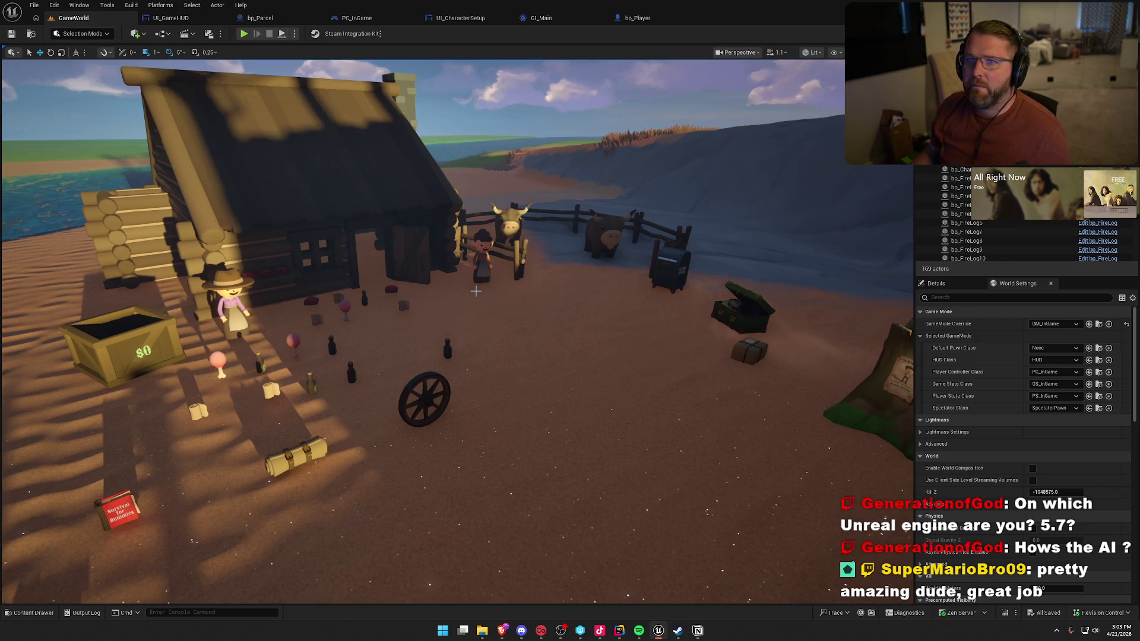
scroll(476, 291, down, 3)
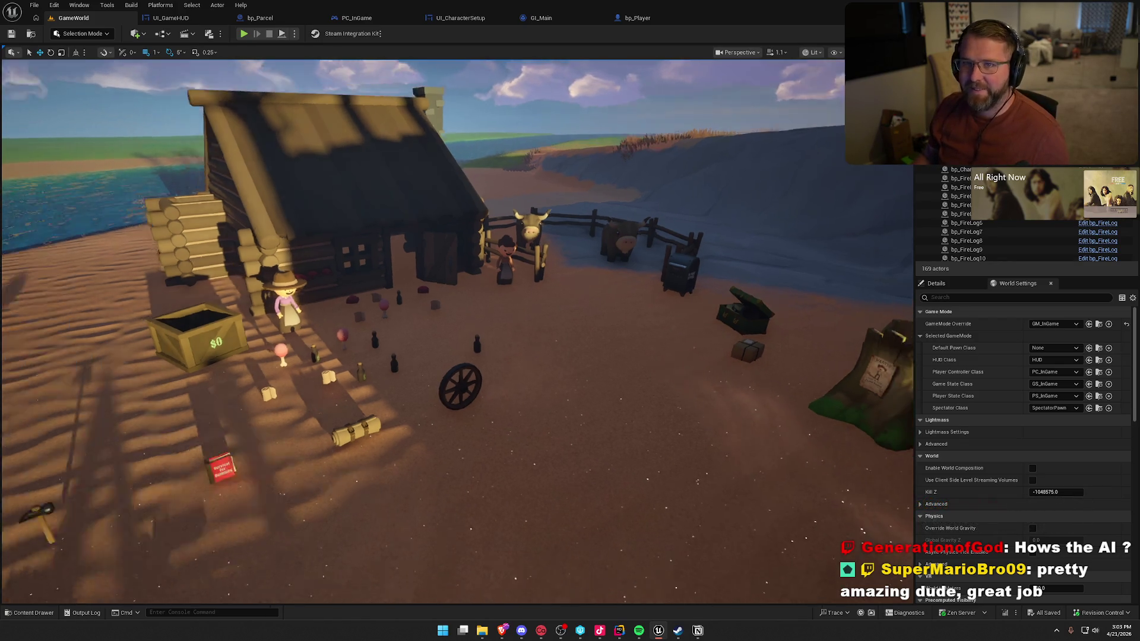
key(ctrl+space)
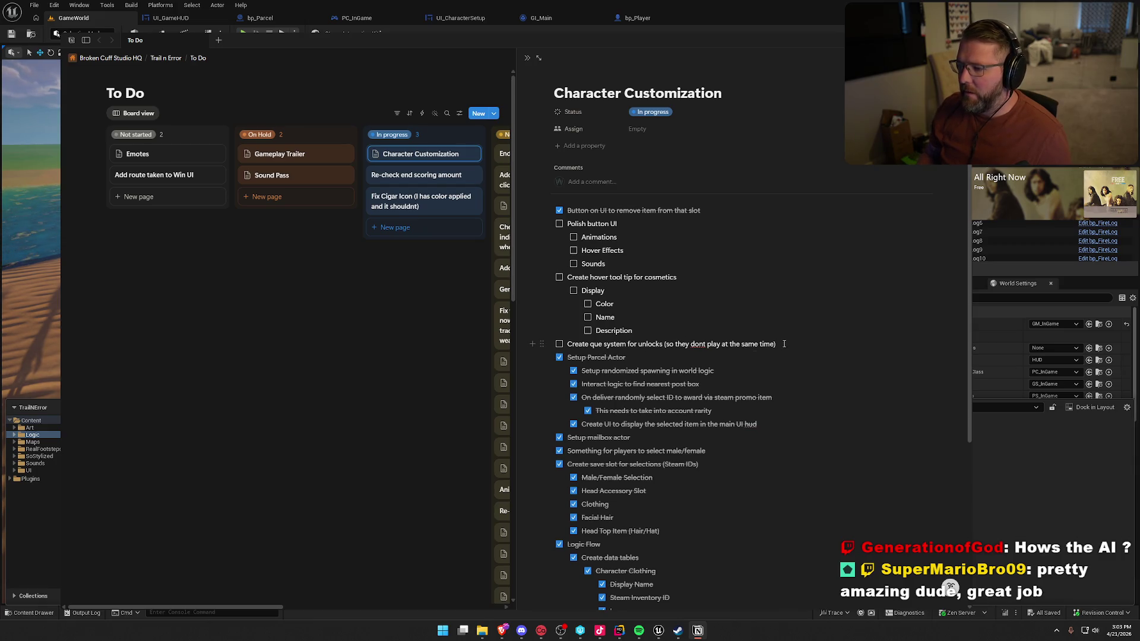
- Uncheck Setup Parcel Actor and start a sub-task under it, then return to Unreal and open SlabRip
click(560, 358)
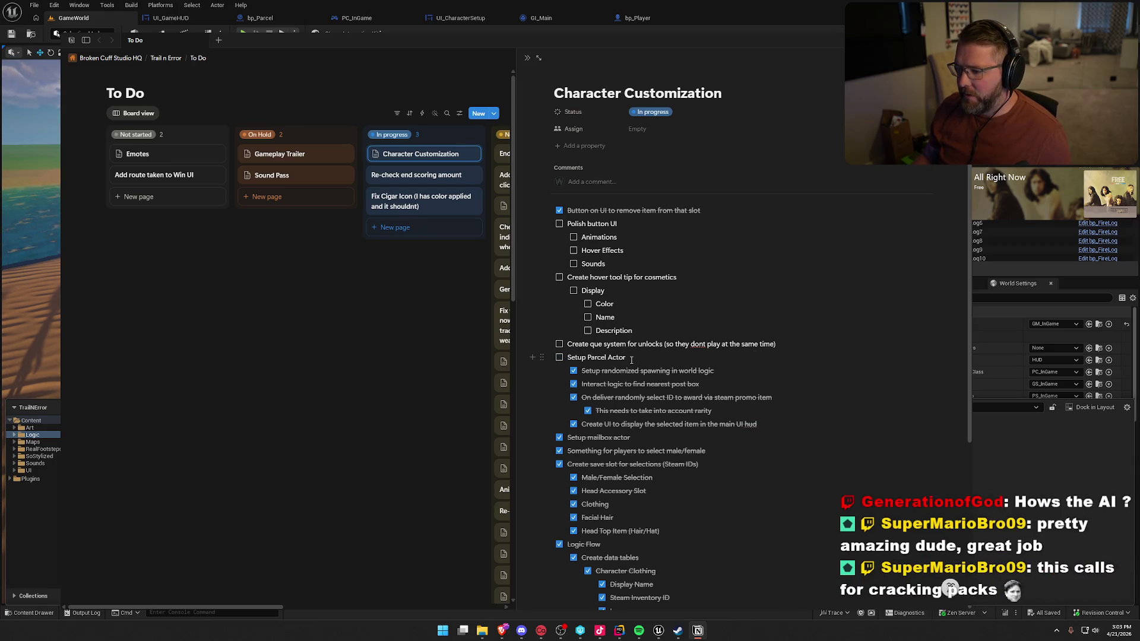
click(632, 360)
key(Return)
text(On use, delete the actor)
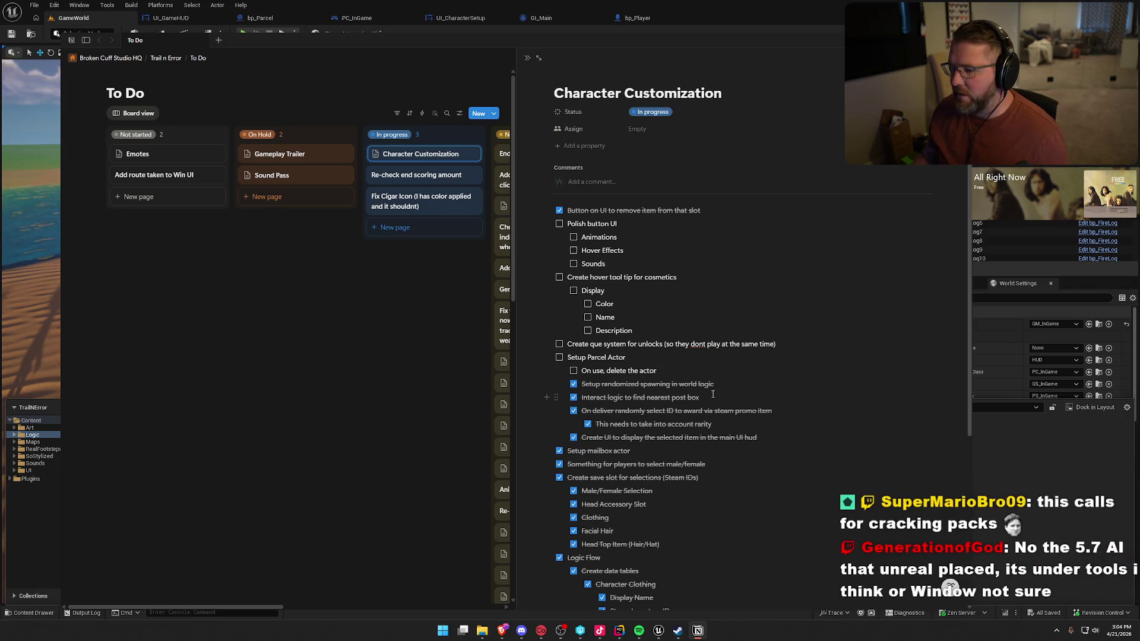
click(1017, 471)
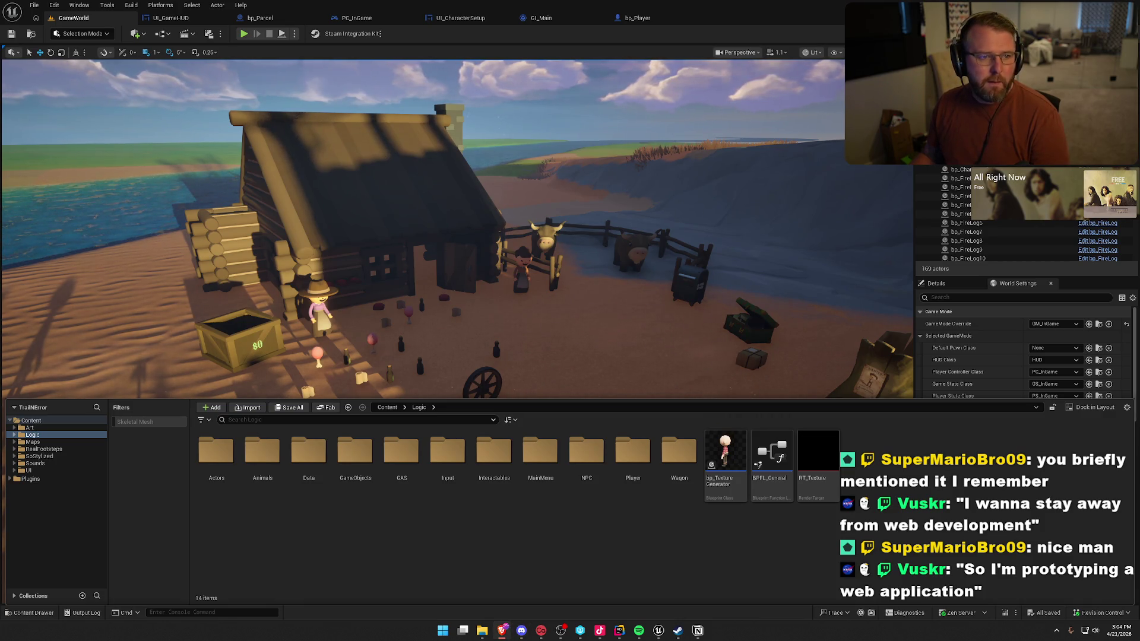
click(502, 630)
- Maximize the SlabRip browser window and scroll through the home page
drag(487, 83, 408, 73)
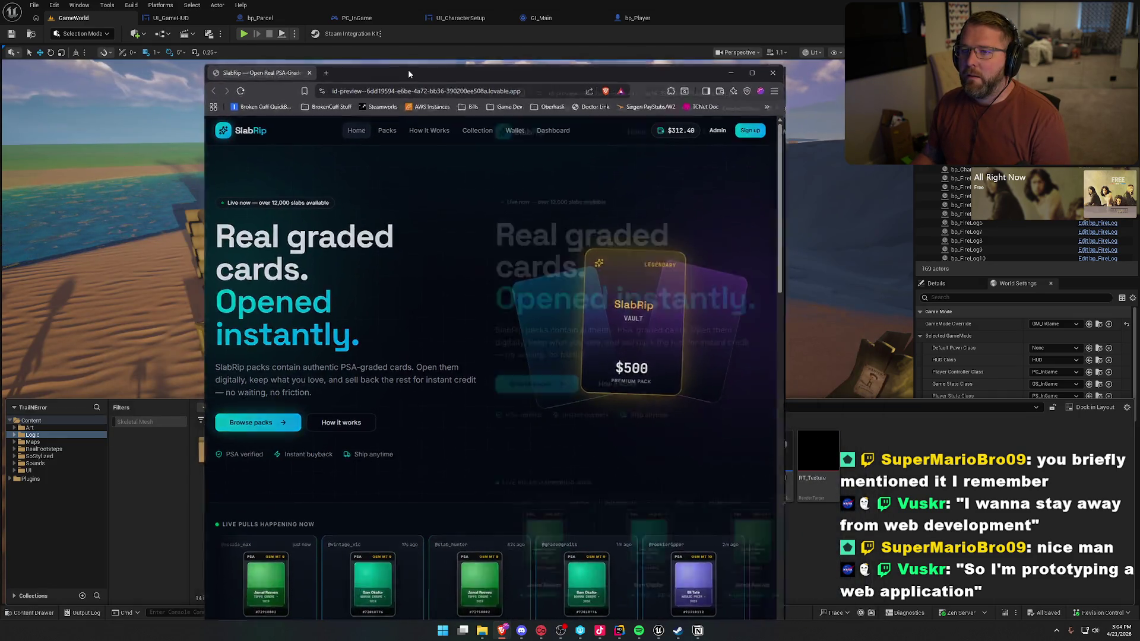
double_click(409, 73)
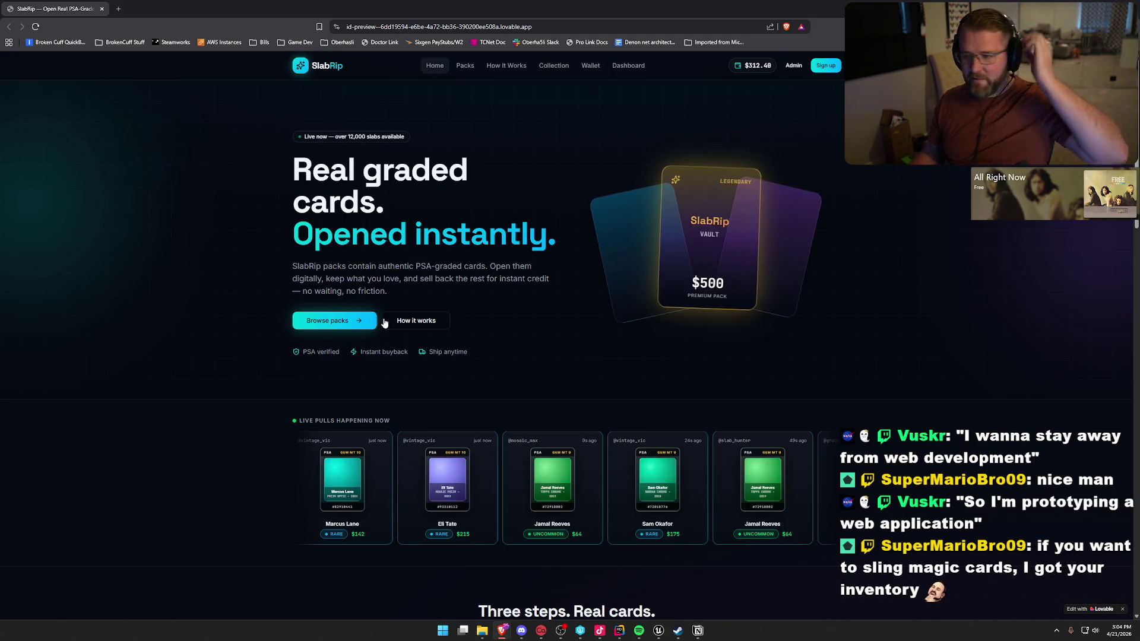
scroll(385, 322, down, 12)
scroll(259, 349, down, 3)
scroll(257, 349, down, 5)
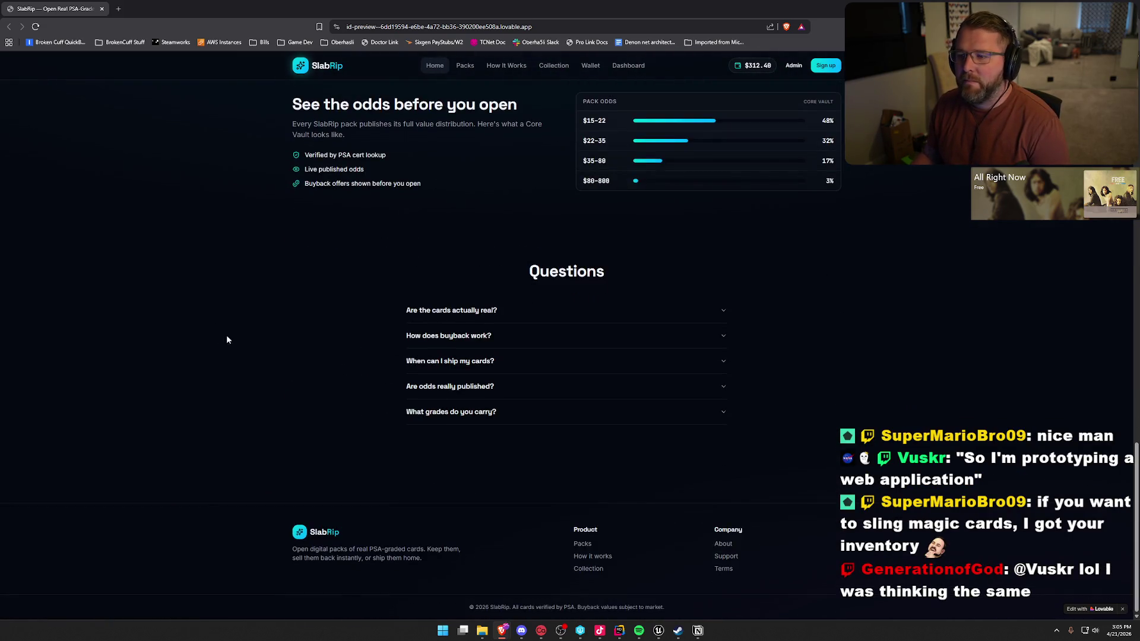
scroll(226, 344, up, 20)
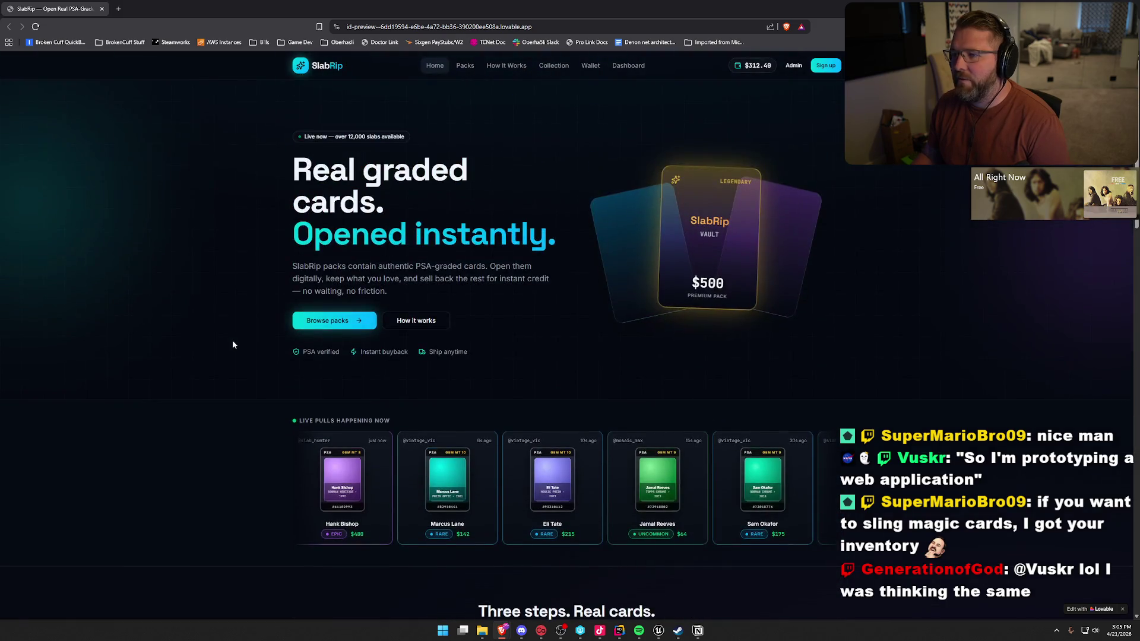
- Open a Starter Slab pack from the packs list, revealing an Eli Tate PSA 10 card
click(465, 66)
scroll(241, 308, down, 1)
scroll(238, 315, down, 3)
scroll(362, 297, down, 3)
scroll(374, 349, up, 2)
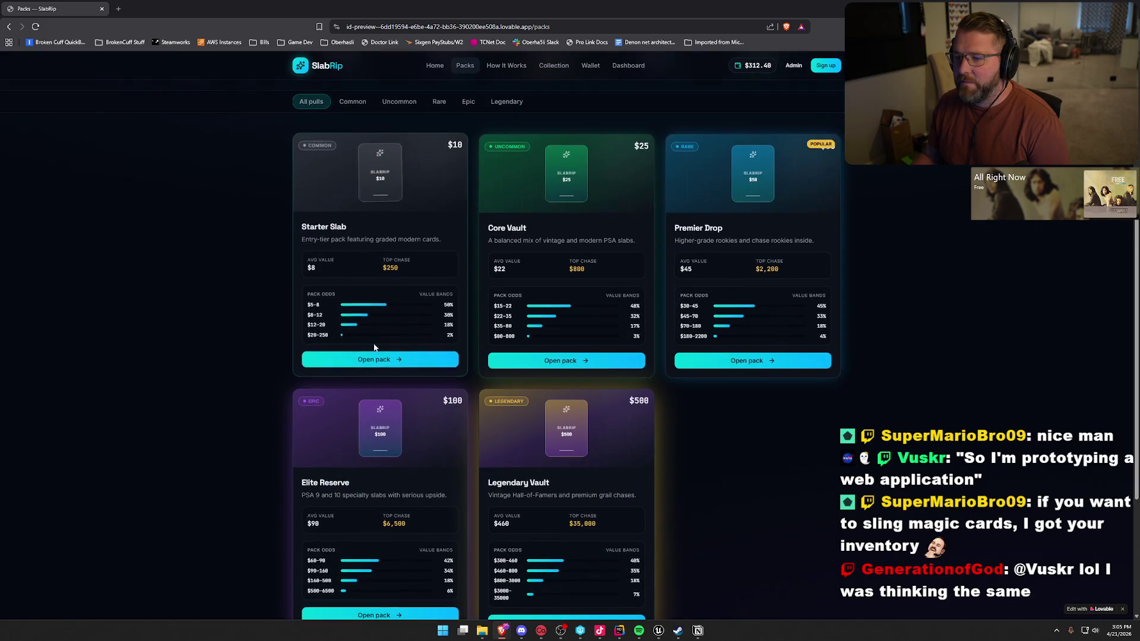
click(393, 365)
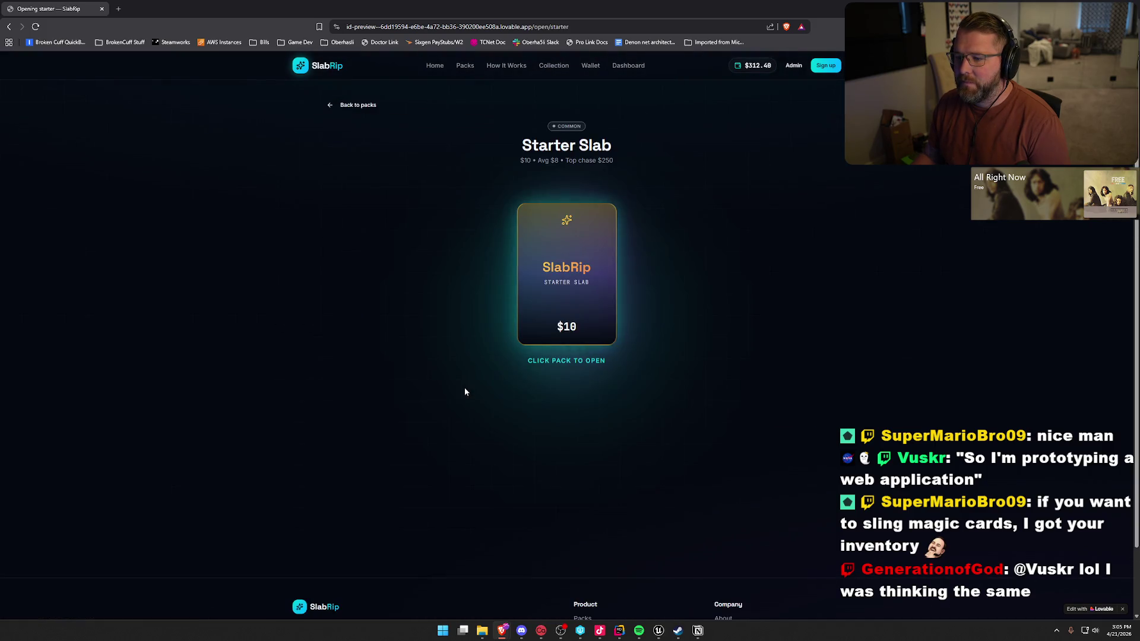
click(553, 283)
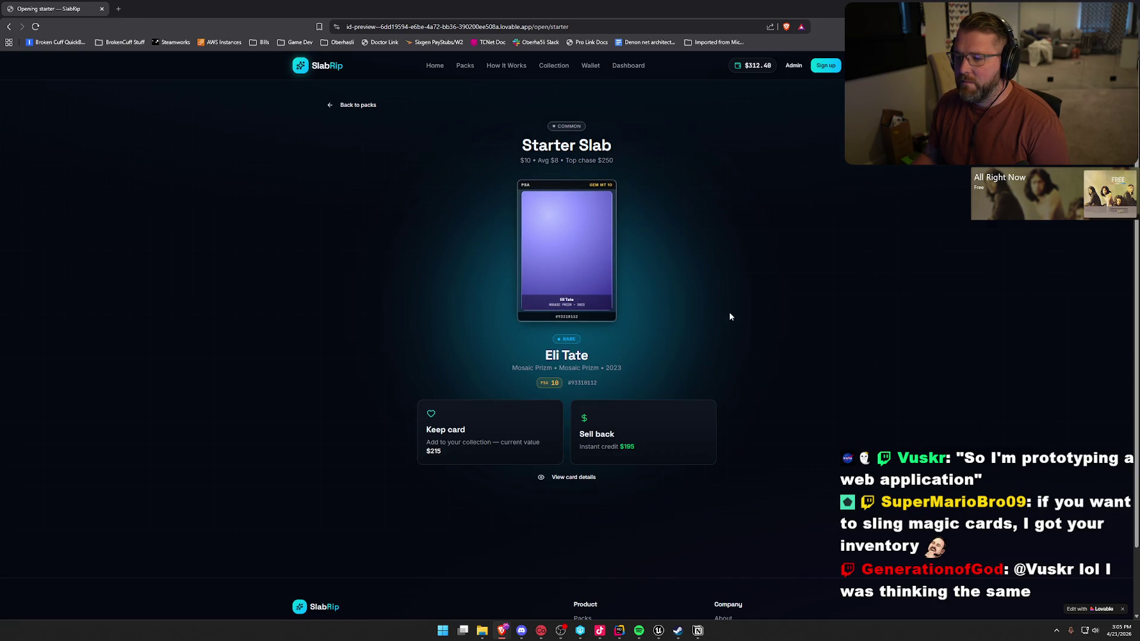
scroll(846, 487, down, 1)
scroll(564, 68, up, 1)
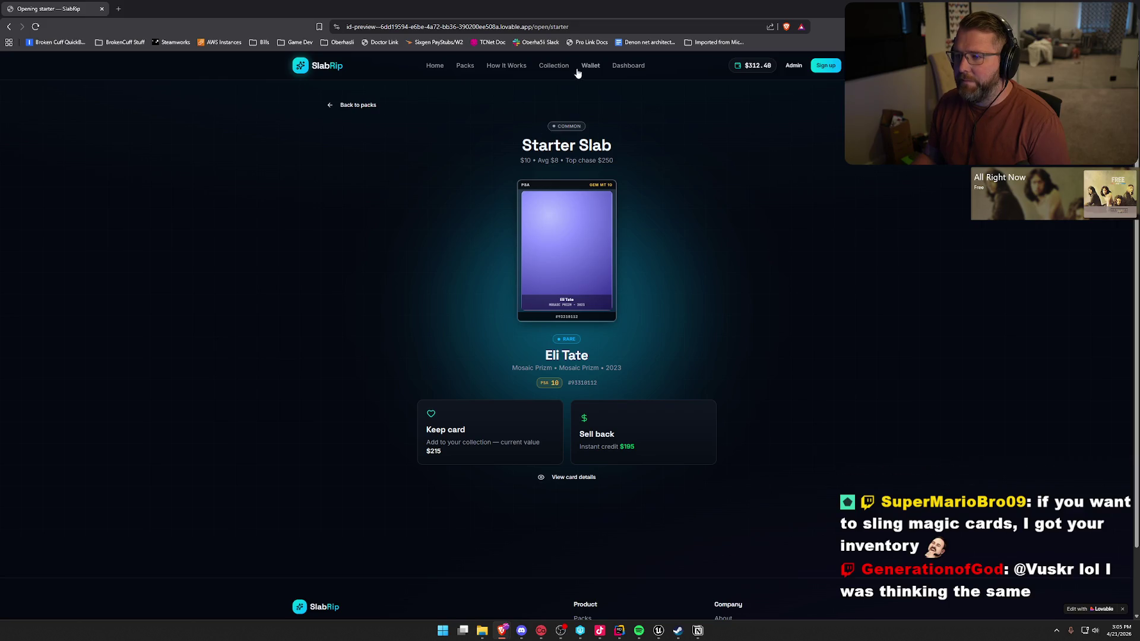
- Review the account dashboard overview, then go to the admin sign-in page
click(627, 66)
scroll(961, 377, down, 3)
scroll(985, 382, up, 3)
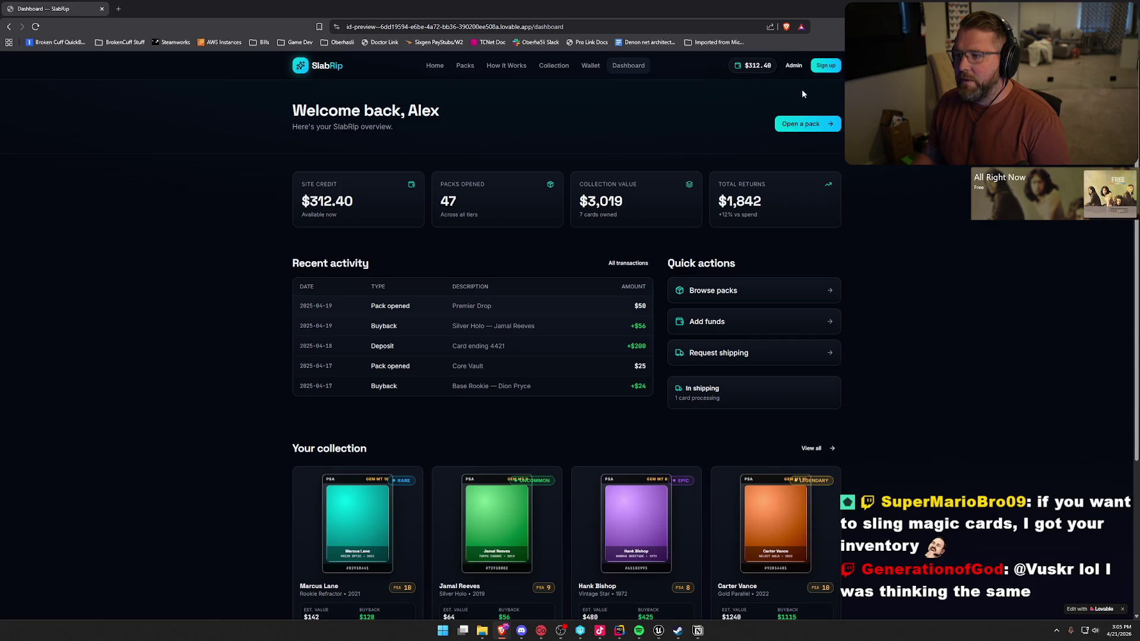
click(793, 66)
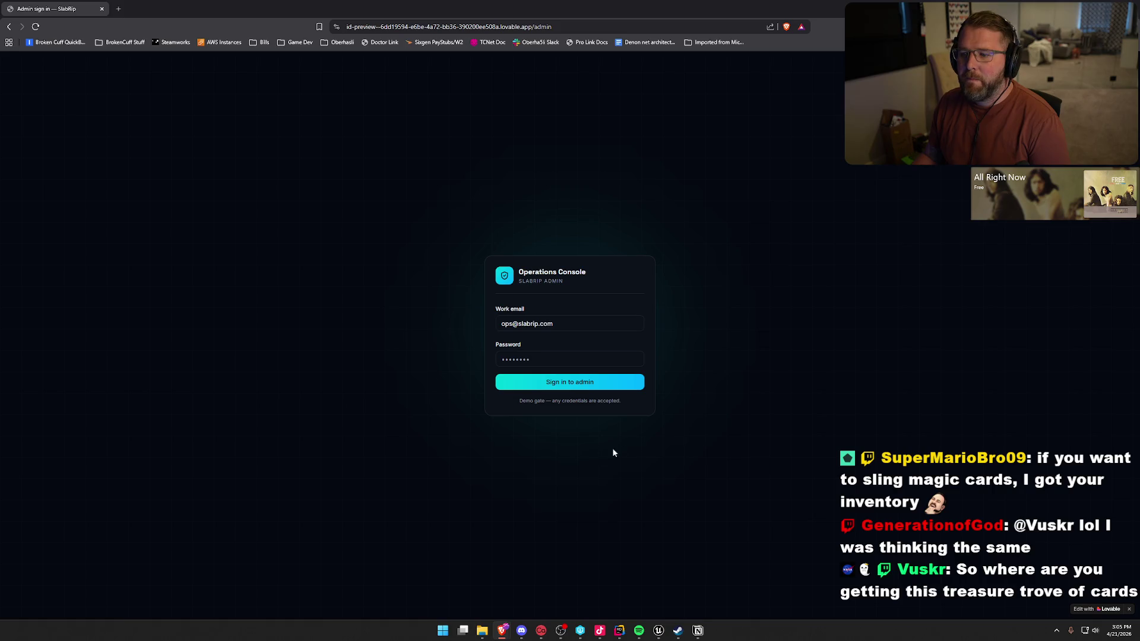
- Sign in to the admin operations console and open its Inventory section
click(555, 323)
click(549, 383)
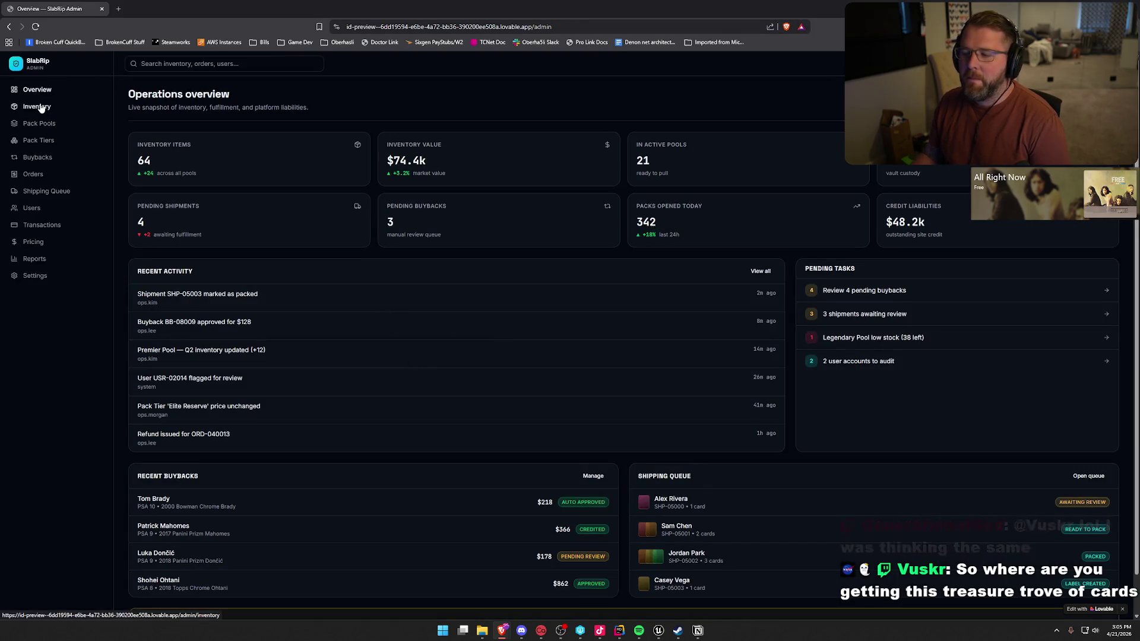
click(37, 106)
- Bring up the Pack Pools table, then return to the Unreal Editor camp level
scroll(406, 318, down, 10)
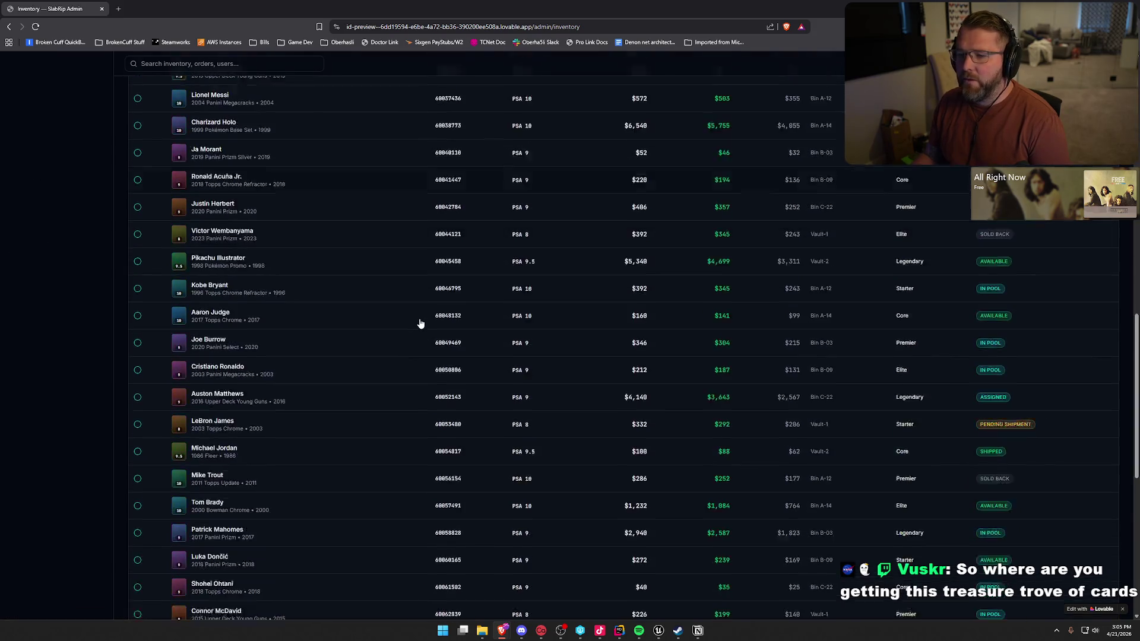
scroll(420, 323, up, 10)
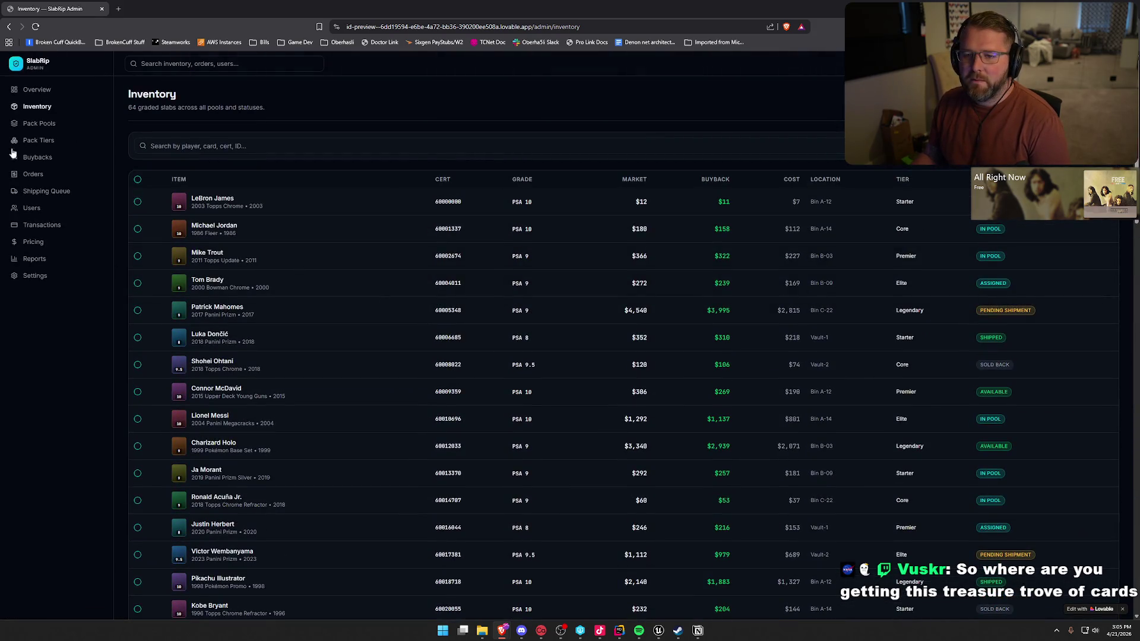
click(39, 123)
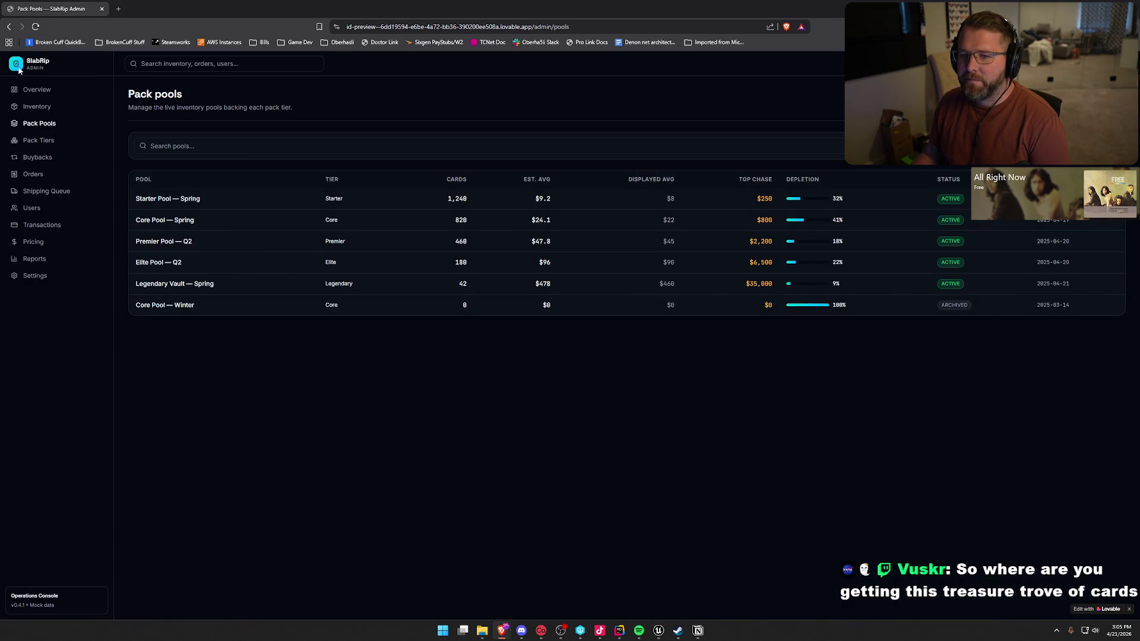
key(alt+Tab)
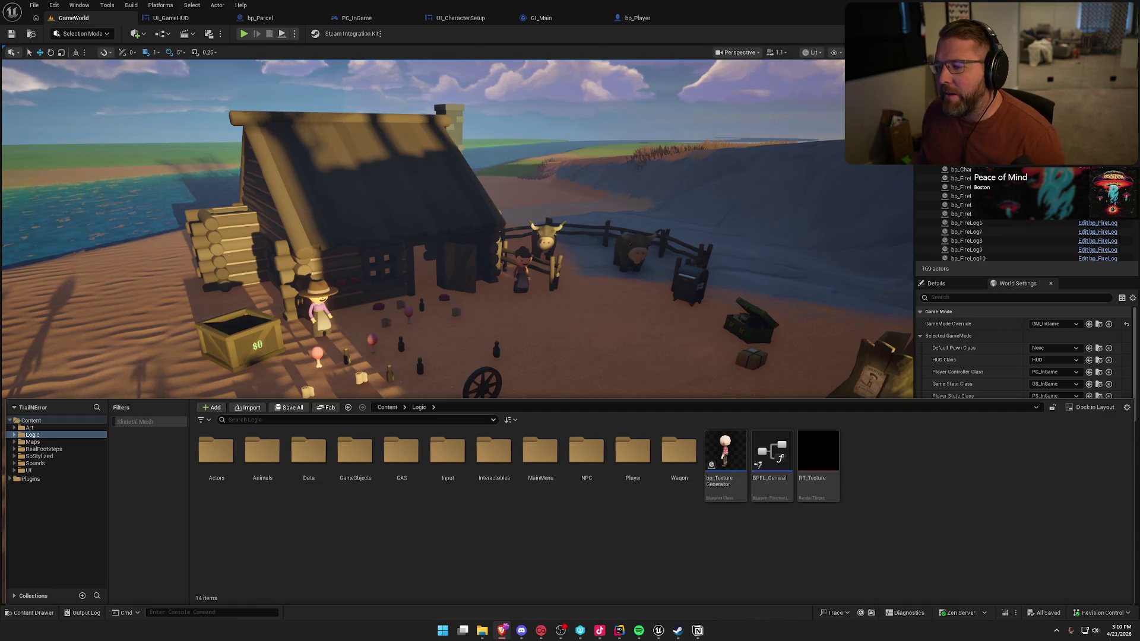
drag(447, 326, 447, 326)
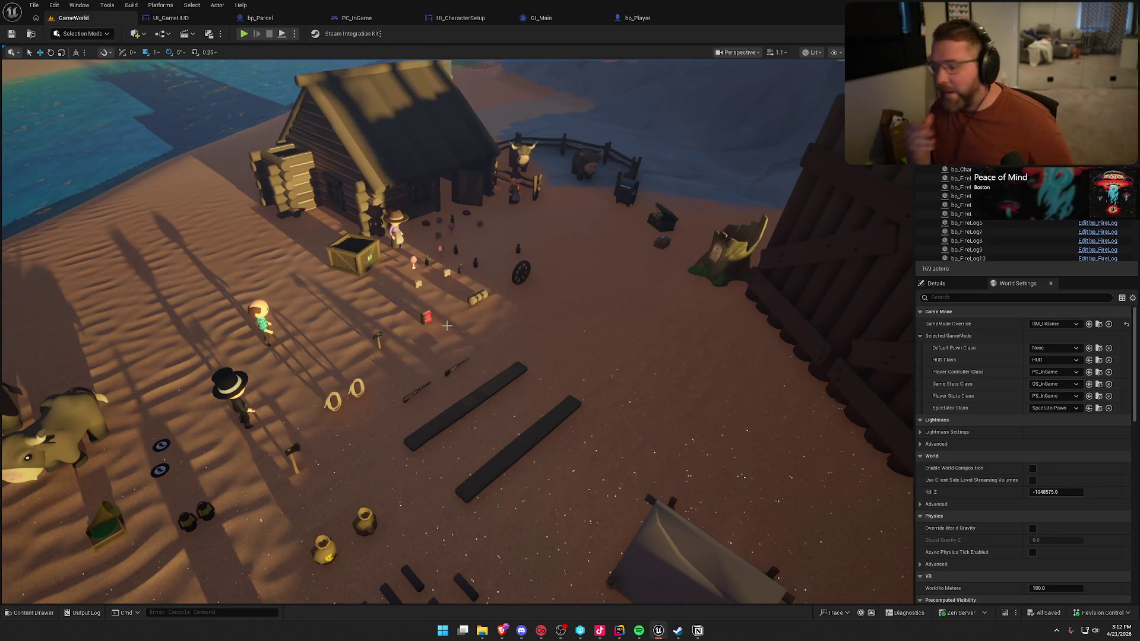
key(alt+Tab)
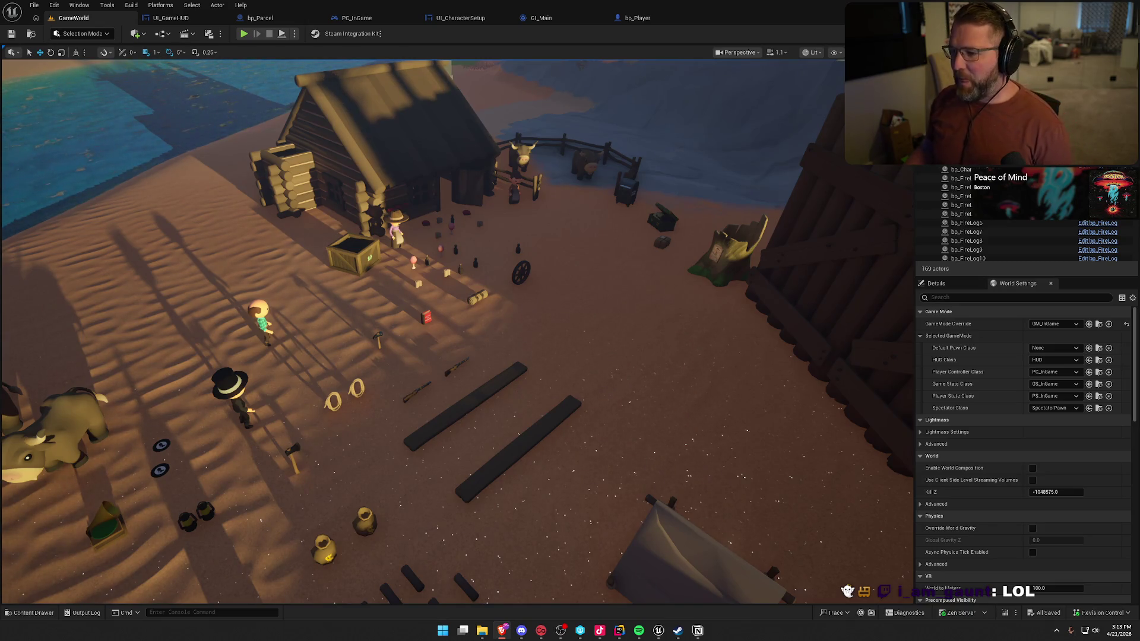
click(698, 630)
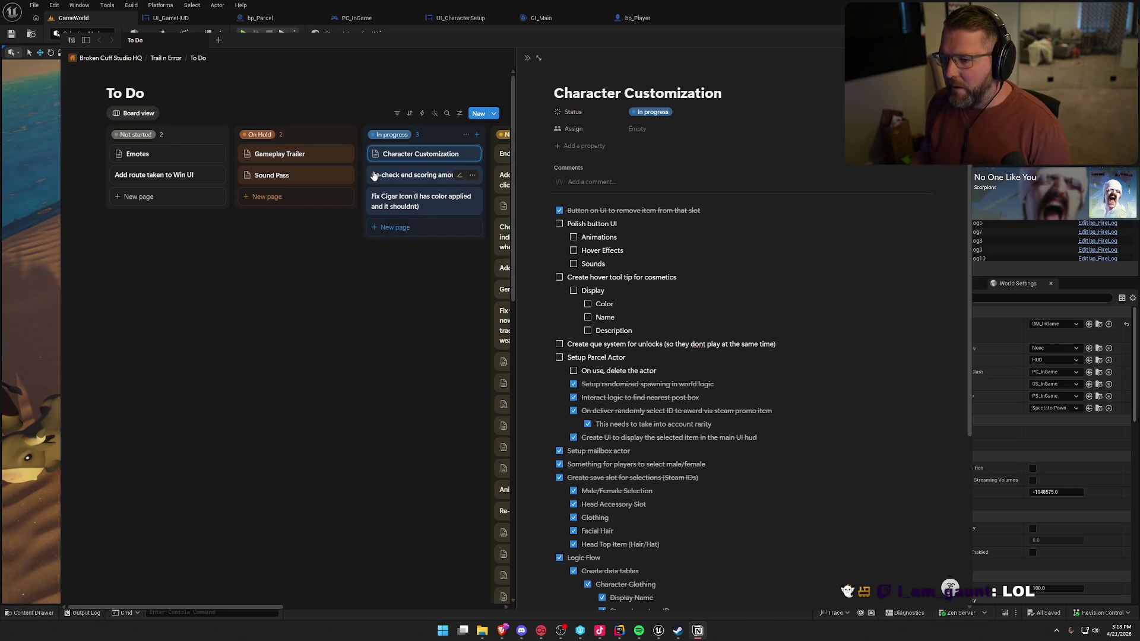
click(714, 10)
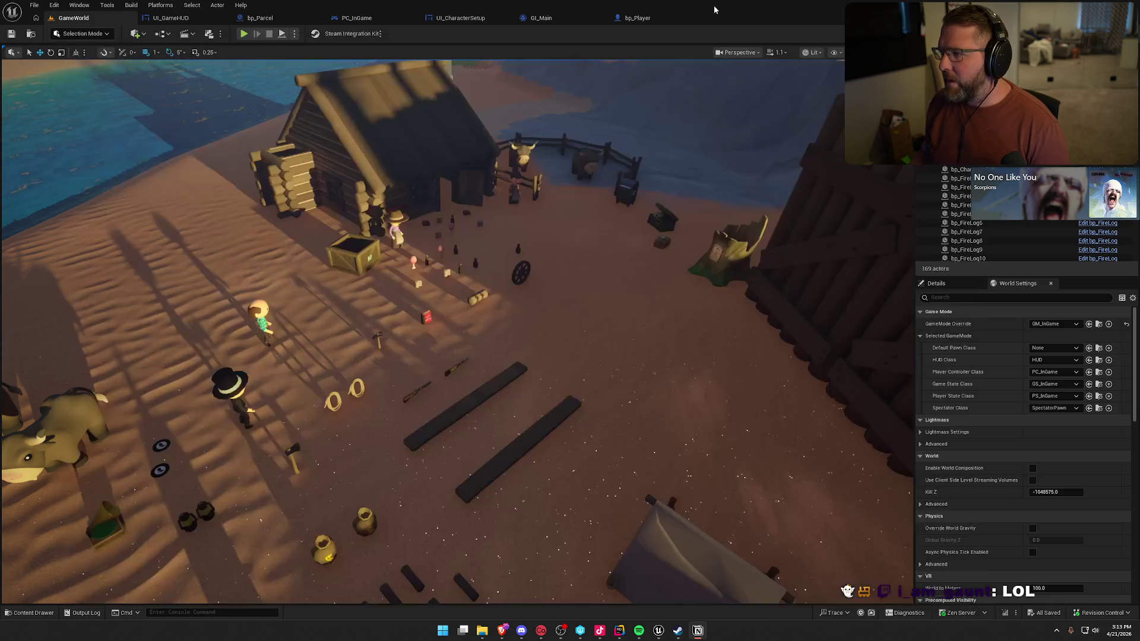